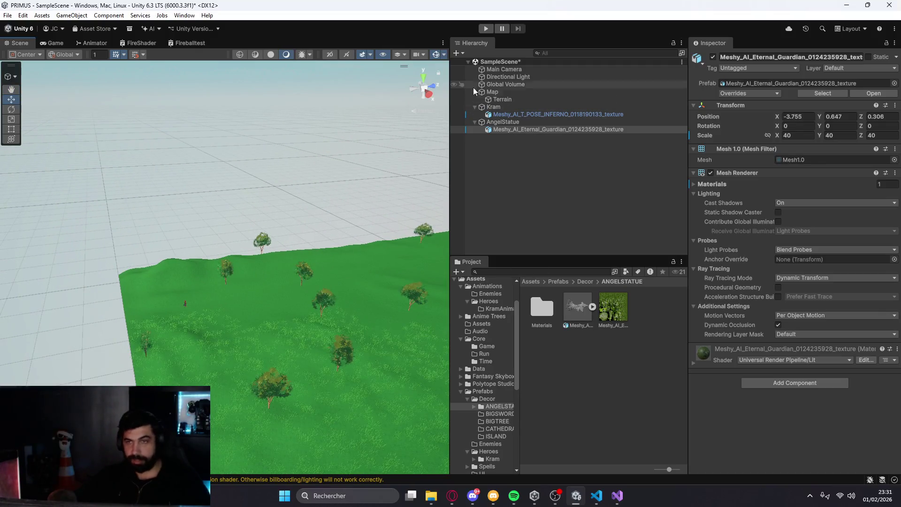
Focus the view on Kram and orbit toward the trees and horizon
double_click(494, 107)
mouse_move(281, 245)
left_mouse_down()
mouse_move(324, 202)
mouse_move(292, 225)
mouse_move(330, 233)
left_mouse_up()
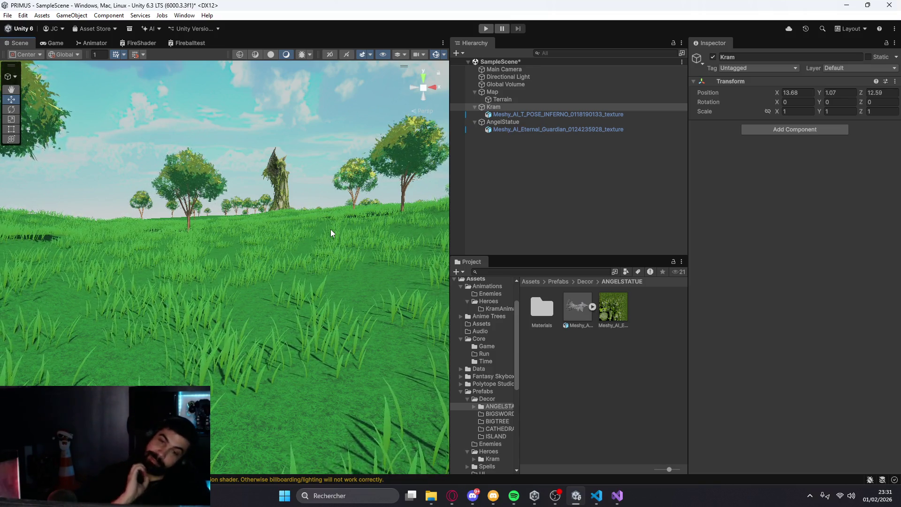
mouse_move(330, 229)
left_mouse_down()
mouse_move(339, 250)
mouse_move(308, 252)
mouse_move(404, 229)
mouse_move(143, 249)
mouse_move(125, 286)
mouse_move(258, 256)
mouse_move(81, 286)
mouse_move(120, 310)
mouse_move(181, 326)
mouse_move(318, 314)
mouse_move(325, 351)
mouse_move(278, 265)
mouse_move(266, 283)
mouse_move(302, 277)
mouse_move(314, 262)
mouse_move(195, 249)
left_mouse_up()
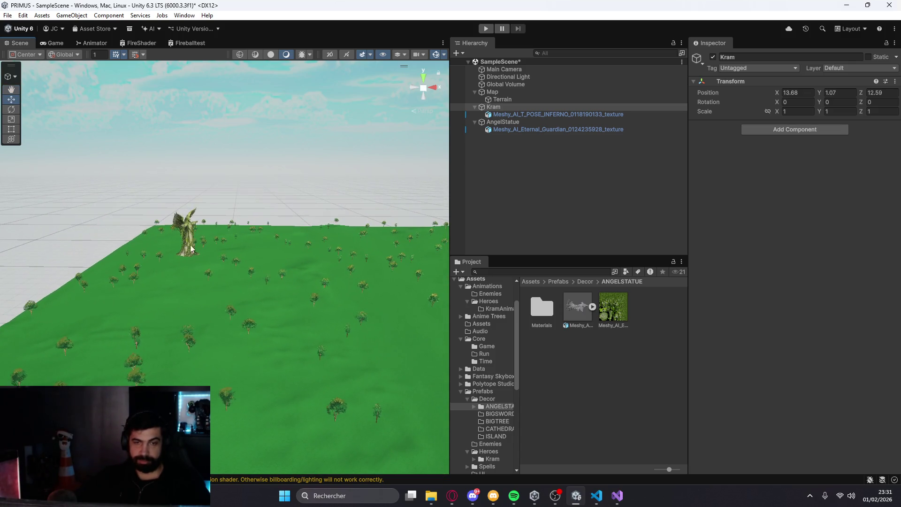
Select the angel statue and shift it left, right and slightly up on the grass
left_click(191, 241)
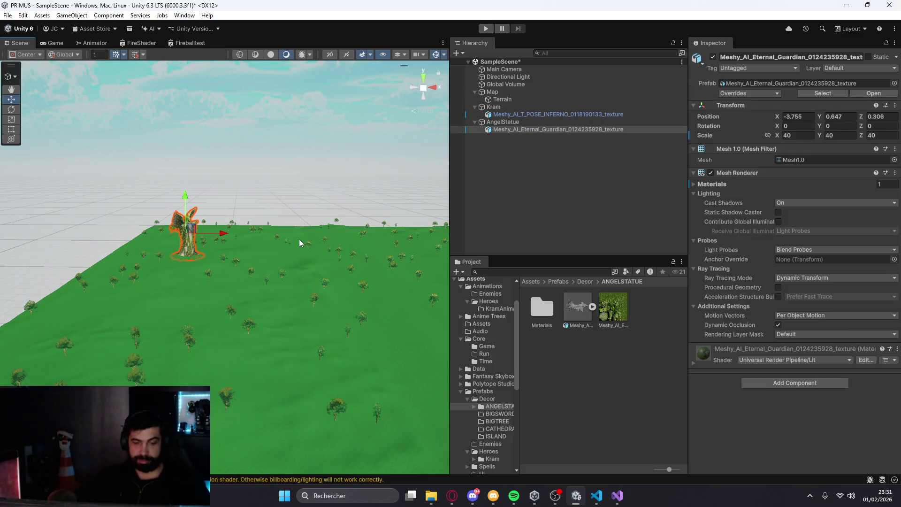
key("f")
scroll(193, 285, "down", 3)
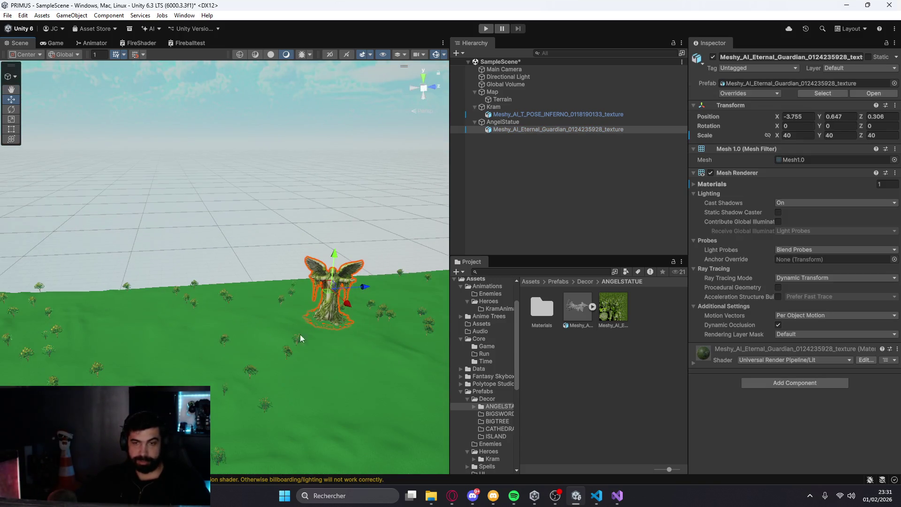
mouse_move(362, 289)
left_mouse_down()
mouse_move(214, 308)
mouse_move(188, 335)
left_mouse_up()
scroll(261, 376, "up", 5)
scroll(250, 360, "up", 2)
left_click_drag(243, 291, 323, 299)
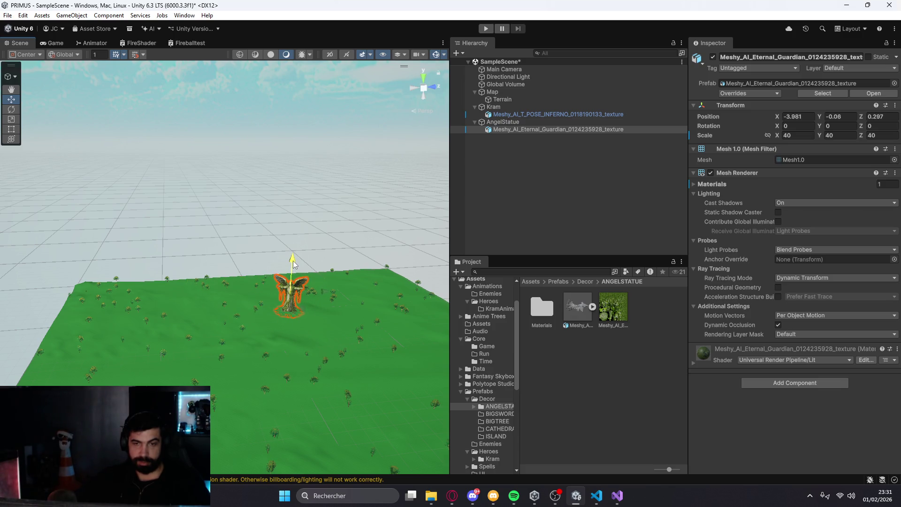
scroll(258, 337, "up", 6)
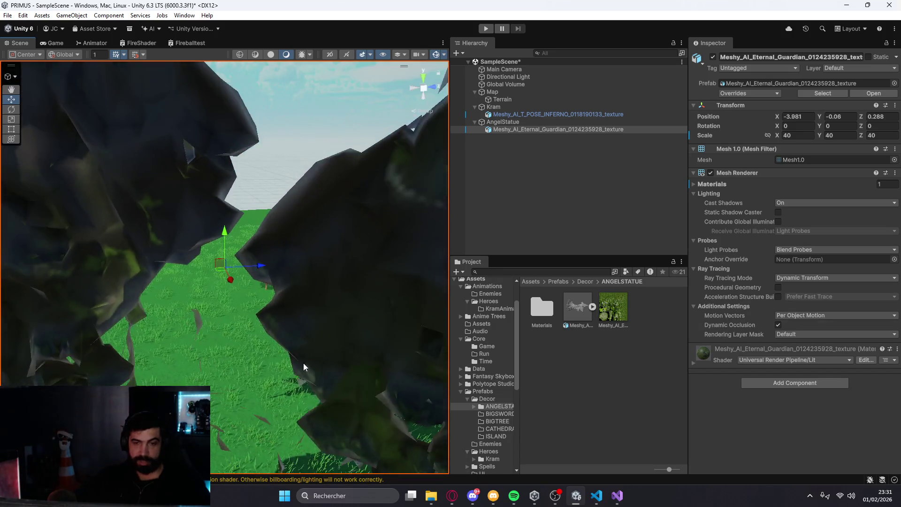
scroll(306, 365, "down", 6)
left_click_drag(227, 232, 226, 230)
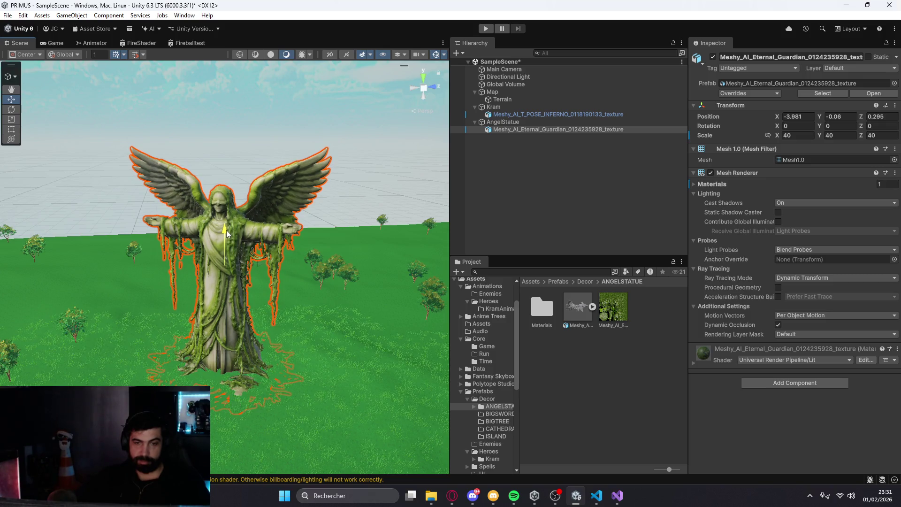
scroll(285, 357, "down", 8)
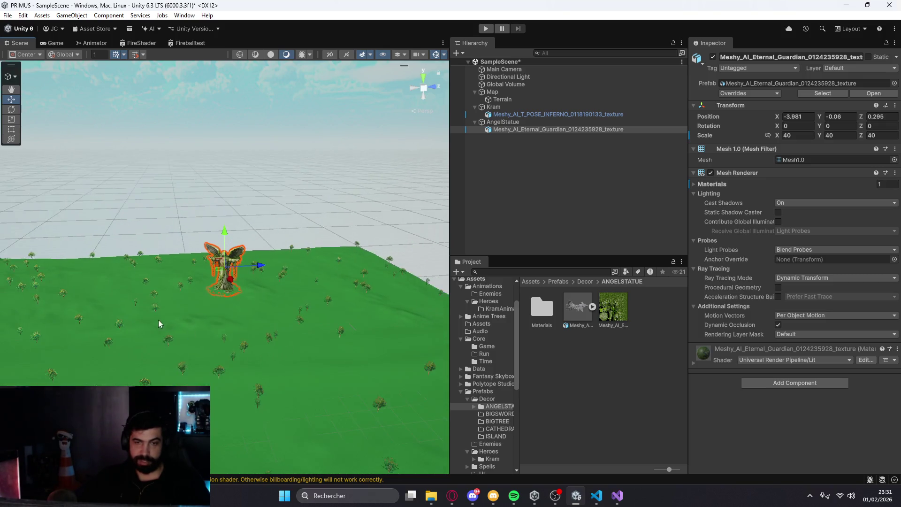
scroll(239, 329, "down", 5)
mouse_move(176, 349)
left_mouse_down()
mouse_move(240, 339)
mouse_move(249, 322)
left_mouse_up()
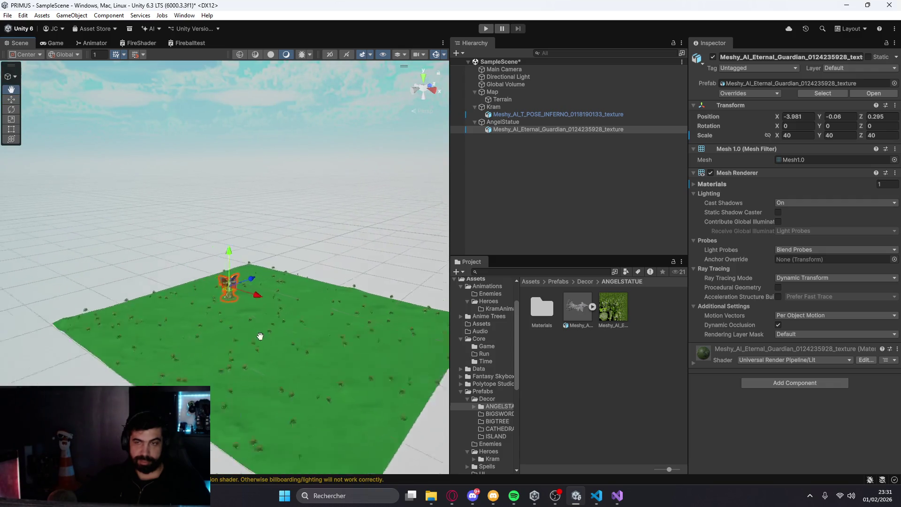
scroll(248, 322, "up", 6)
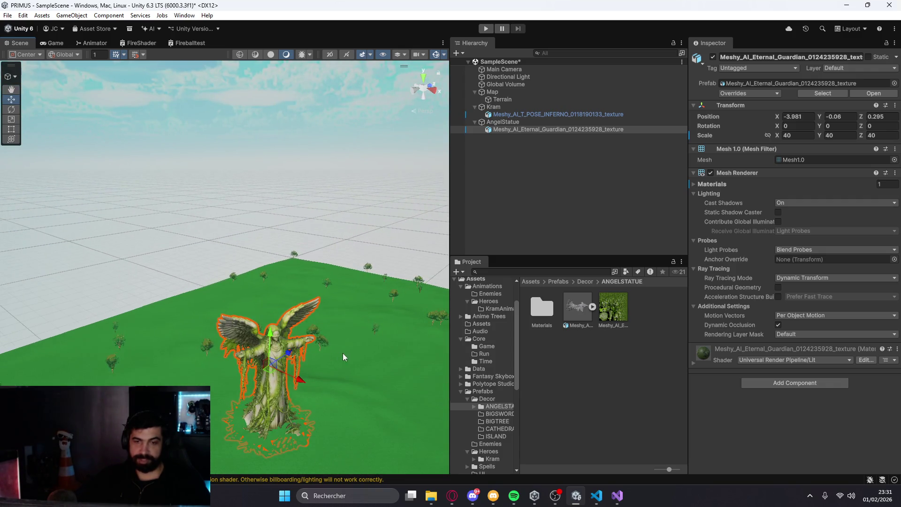
Scale the angel statue to 50 on all axes and raise it slightly
left_click(796, 137)
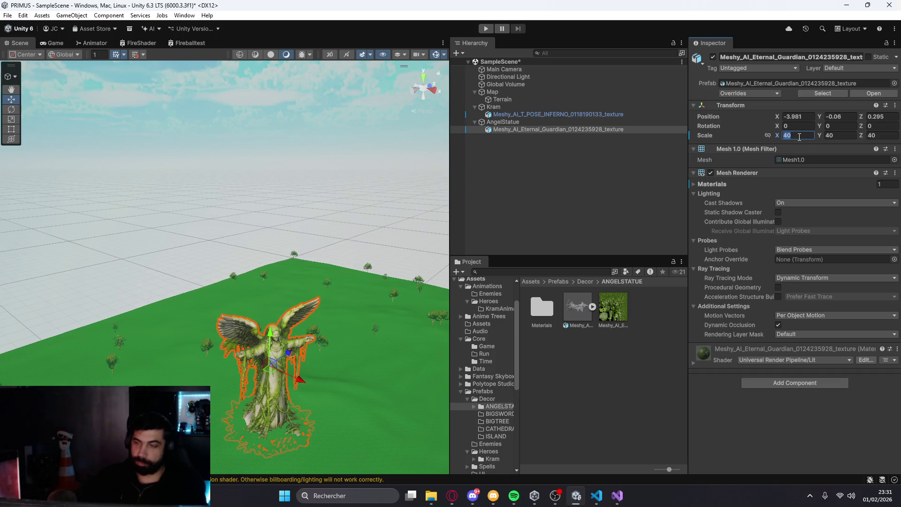
type("50")
key("Tab")
key("Tab")
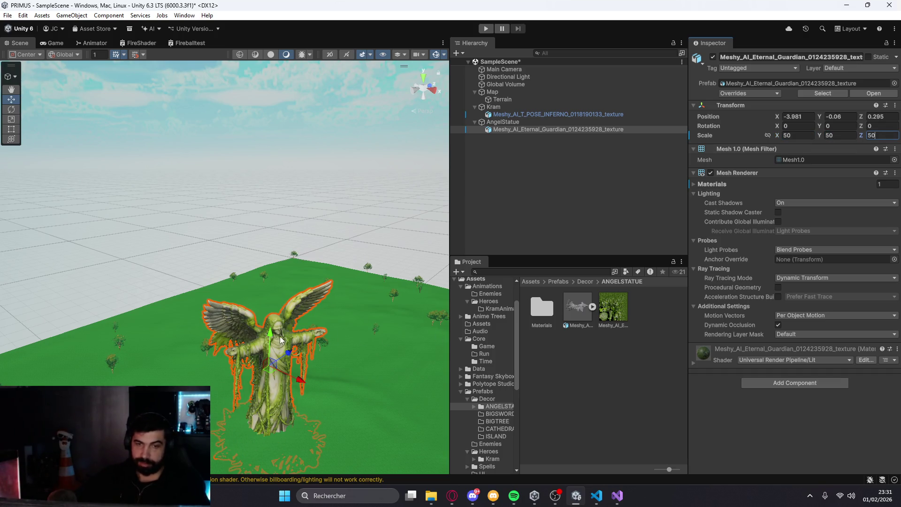
left_click_drag(272, 341, 269, 327)
key("f")
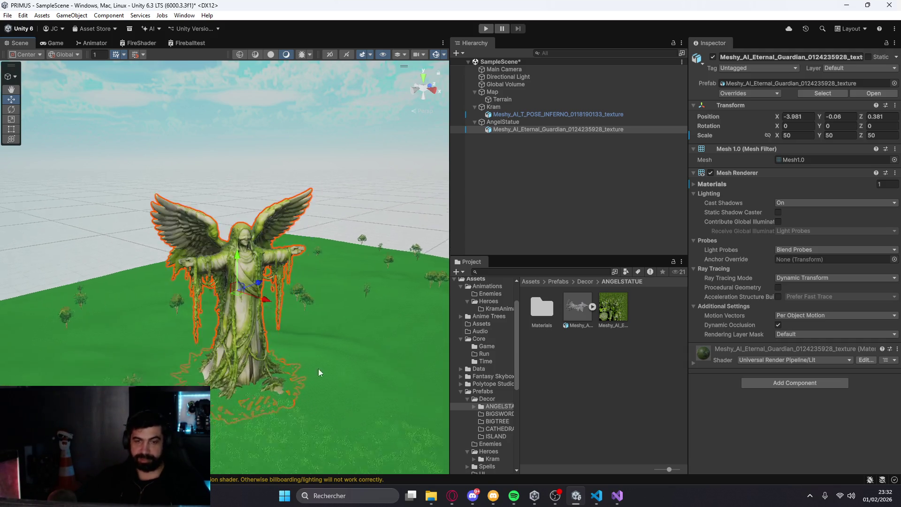
left_click_drag(226, 239, 225, 238)
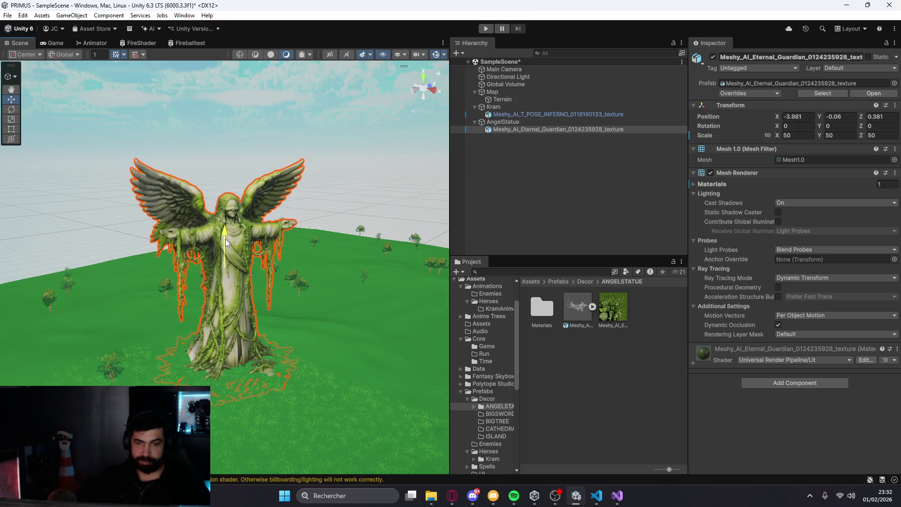
left_click(350, 357)
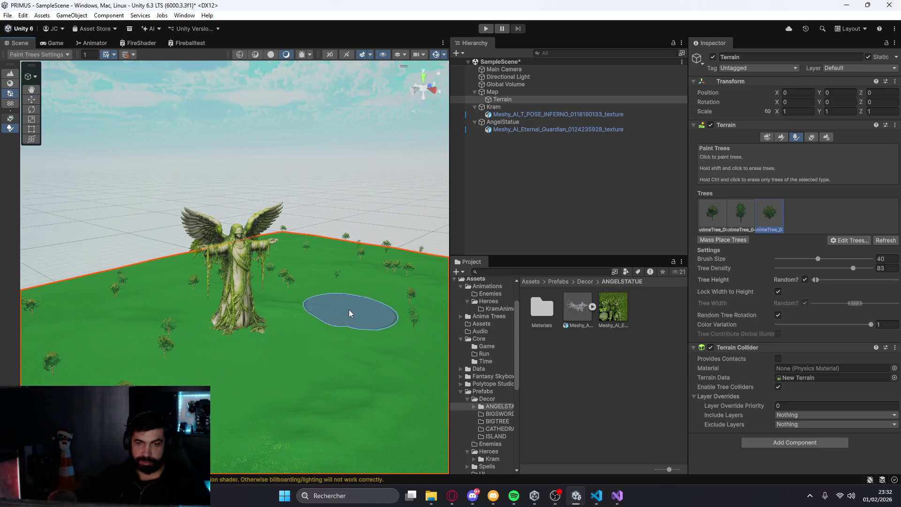
Orbit and zoom around the terrain to survey the trees near the angel statue
mouse_move(135, 346)
left_mouse_down()
mouse_move(108, 345)
mouse_move(368, 302)
mouse_move(326, 302)
left_mouse_up()
scroll(225, 306, "up", 3)
scroll(226, 314, "down", 5)
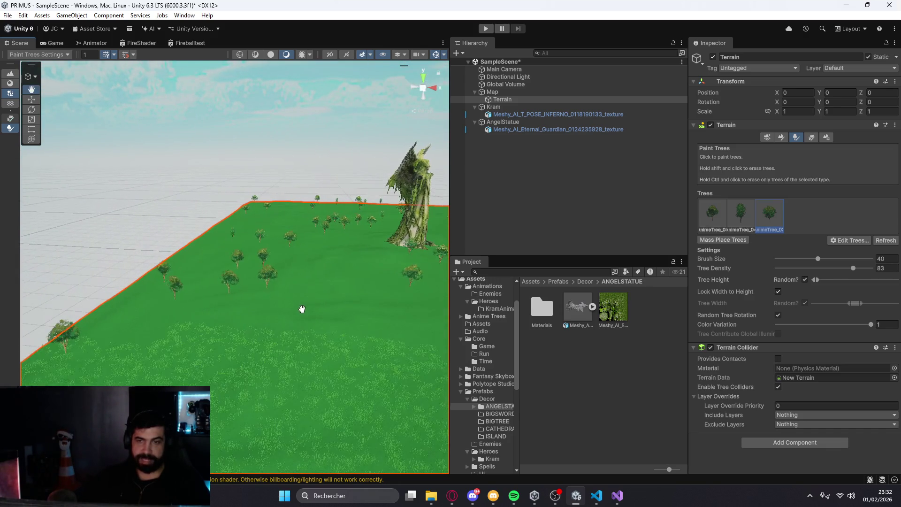
scroll(302, 308, "up", 3)
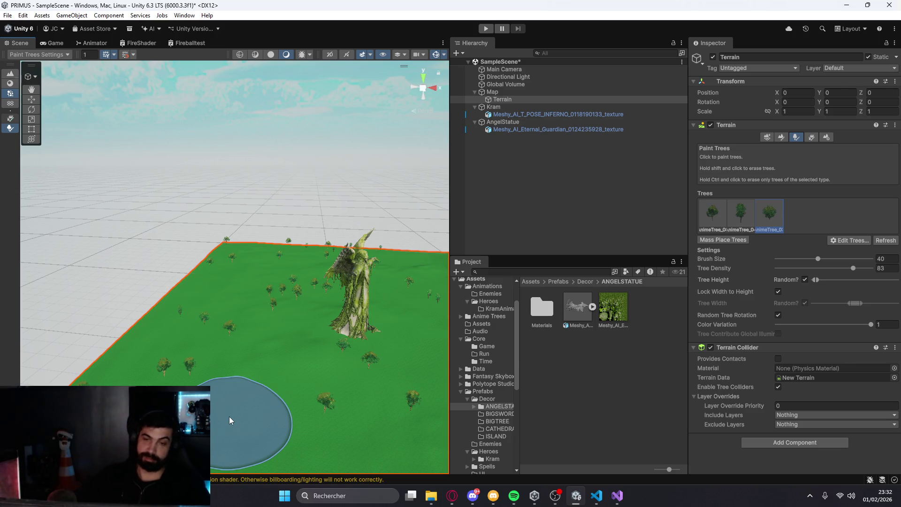
scroll(229, 416, "down", 5)
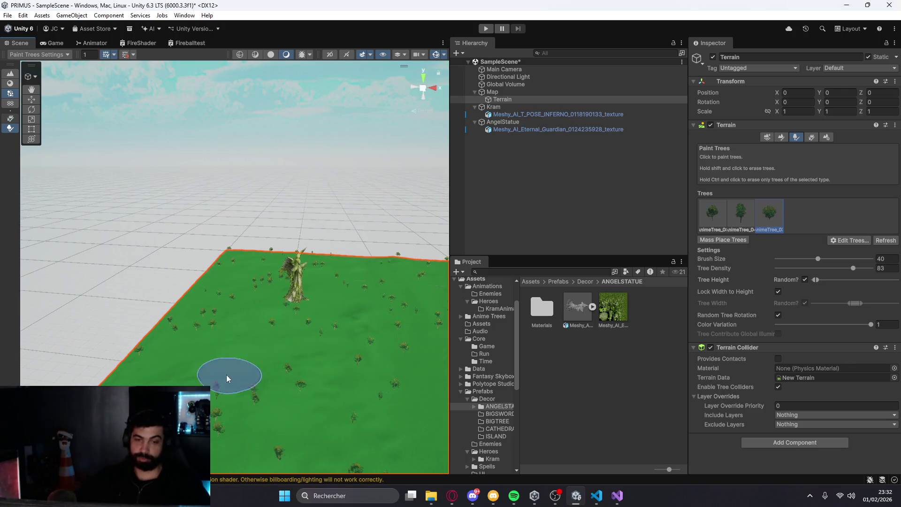
scroll(231, 374, "down", 3)
mouse_move(348, 249)
left_mouse_down()
mouse_move(330, 289)
mouse_move(182, 311)
left_mouse_up()
mouse_move(287, 342)
left_mouse_down()
mouse_move(154, 417)
mouse_move(224, 453)
mouse_move(295, 298)
mouse_move(243, 279)
mouse_move(209, 379)
mouse_move(104, 354)
mouse_move(88, 362)
mouse_move(84, 309)
mouse_move(94, 318)
mouse_move(230, 308)
mouse_move(282, 326)
mouse_move(241, 312)
mouse_move(245, 323)
mouse_move(239, 314)
left_mouse_up()
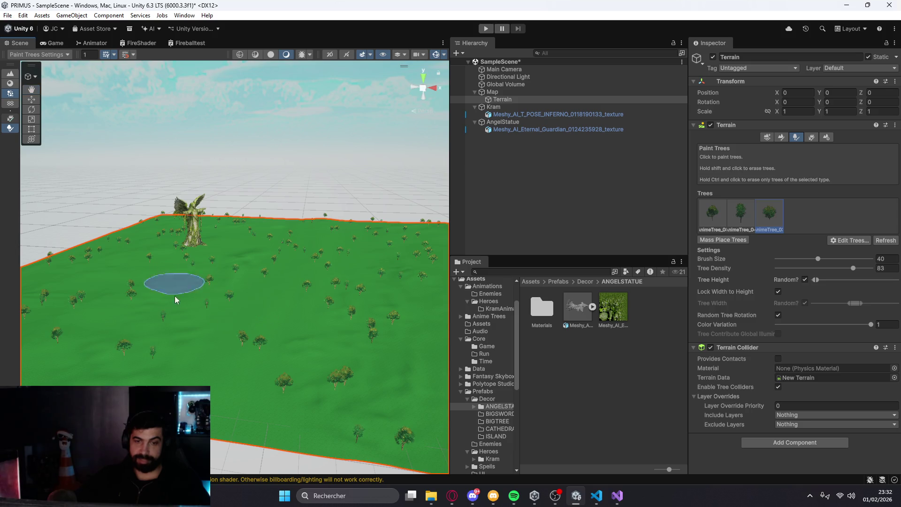
Pan the view to show the whole terrain and its near edge, then deselect the terrain
mouse_move(207, 368)
left_mouse_down()
mouse_move(195, 358)
mouse_move(203, 311)
left_mouse_up()
left_click_drag(251, 337, 191, 225)
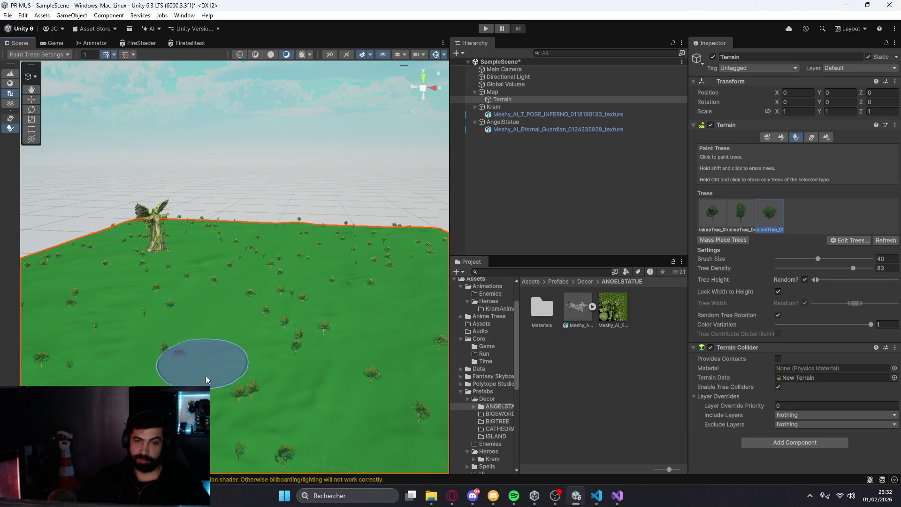
mouse_move(124, 373)
left_mouse_down()
mouse_move(133, 353)
mouse_move(183, 356)
left_mouse_up()
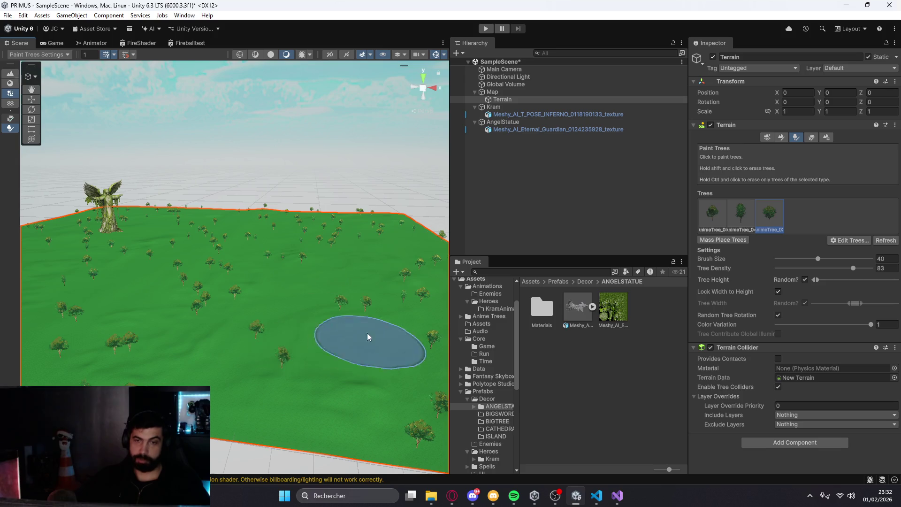
mouse_move(346, 336)
left_mouse_down()
mouse_move(241, 358)
mouse_move(284, 356)
left_mouse_up()
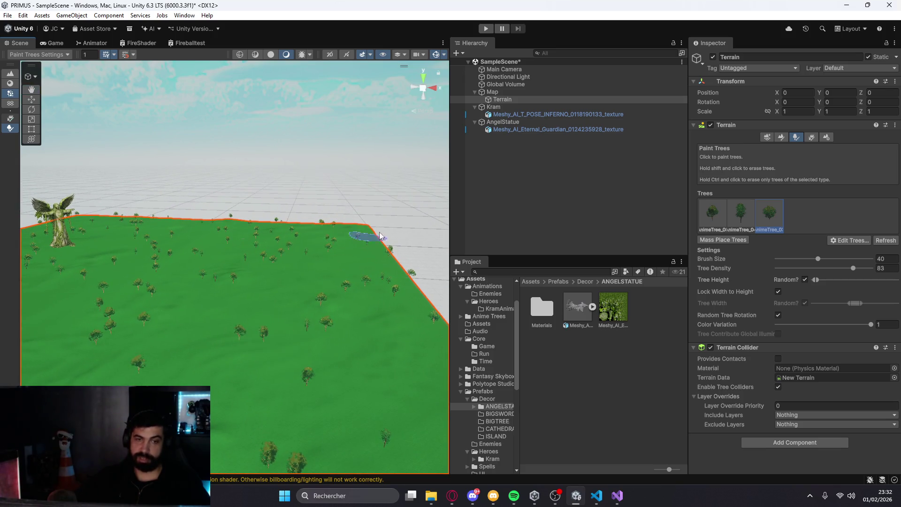
left_click_drag(232, 377, 283, 334)
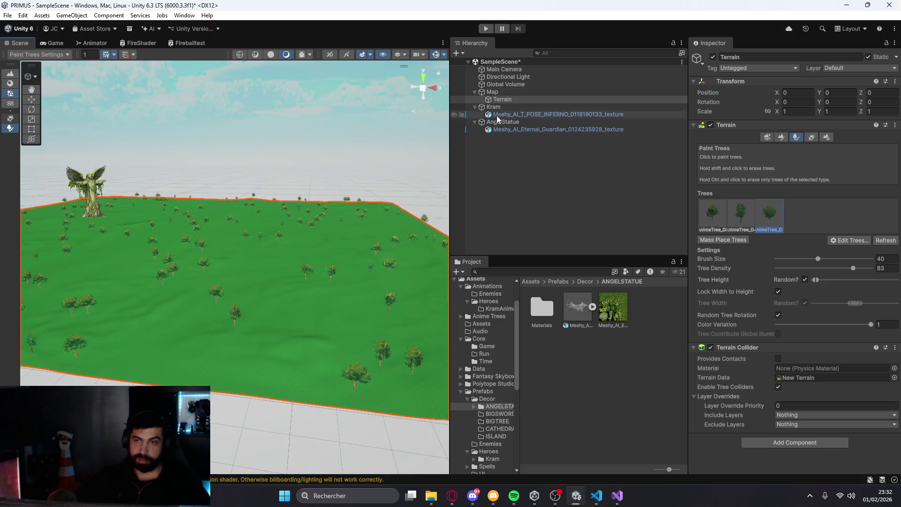
left_click(485, 146)
Create an empty object in the Hierarchy named BIGSWORD
right_click(492, 145)
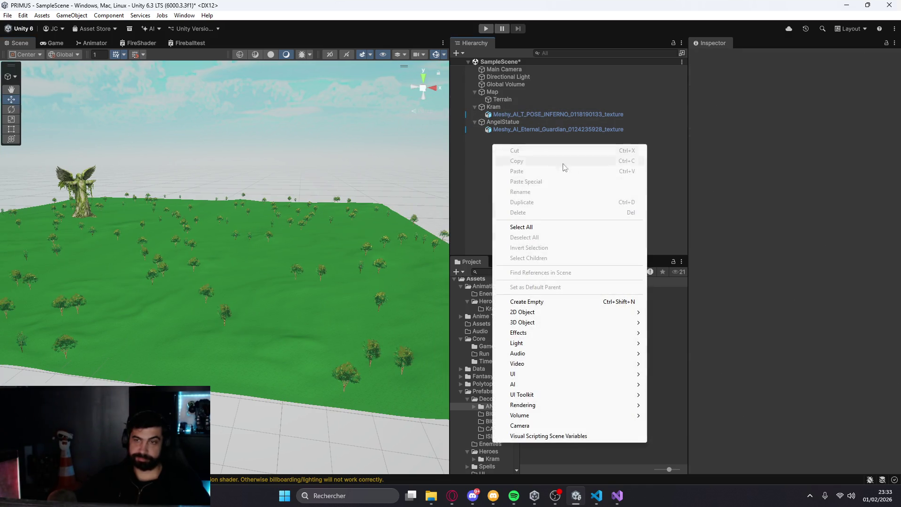
left_click(535, 301)
type("BIGSWOR")
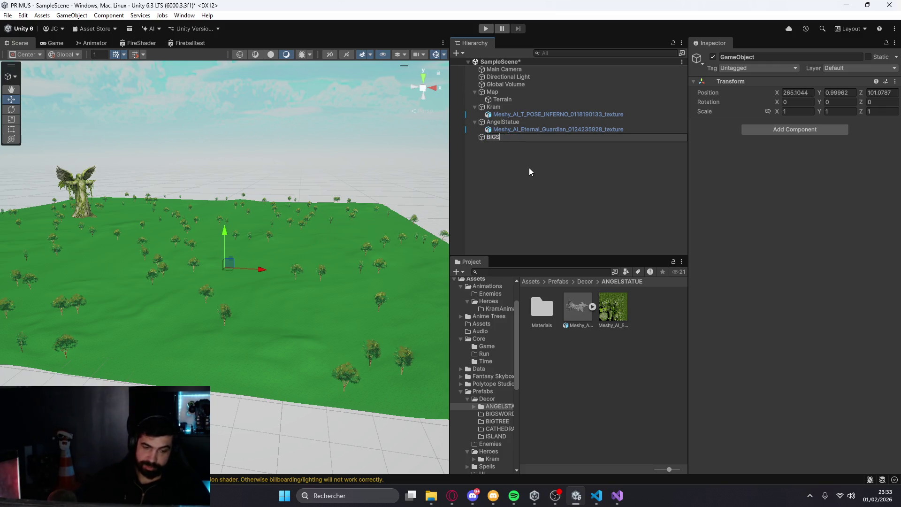
type("D")
key("Return")
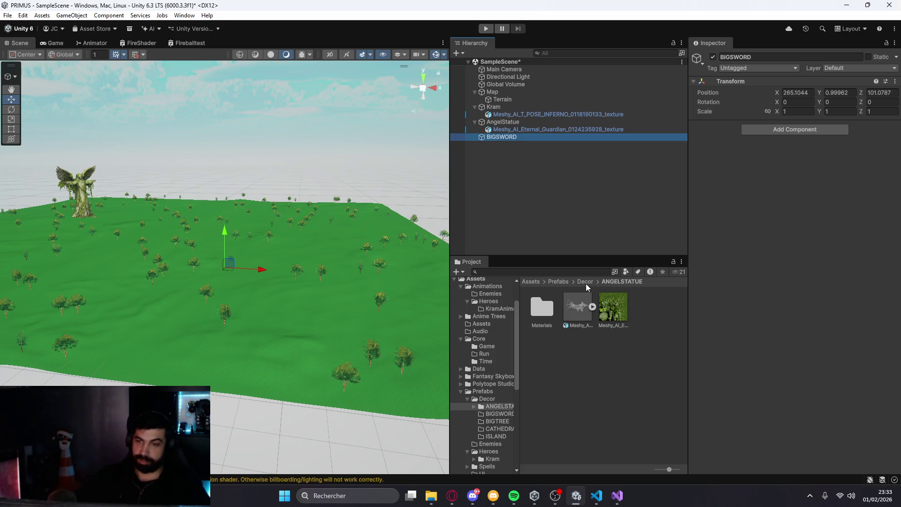
Navigate the Project window to the empty Assets/Prefabs/Decor/BIGSWORD folder
double_click(542, 308)
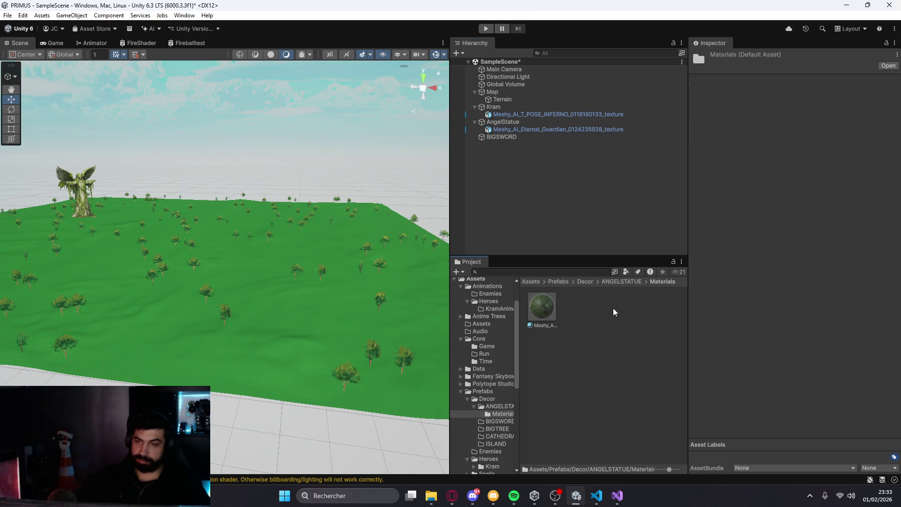
left_click(584, 282)
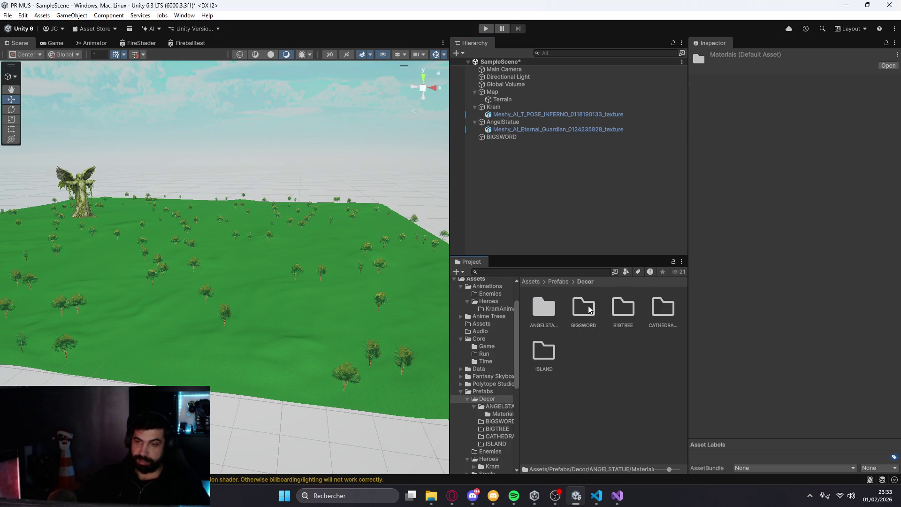
double_click(584, 308)
left_click(431, 497)
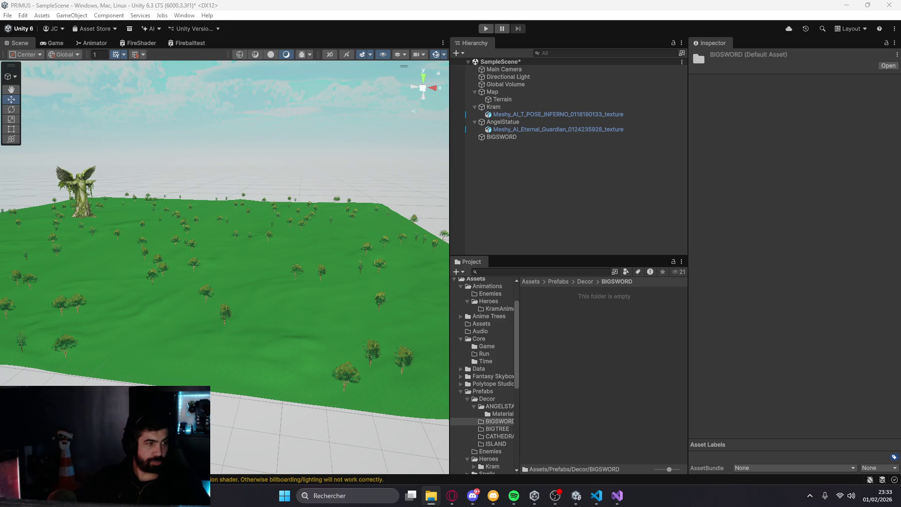
Import the Overgrown Sword model, parent it under BIGSWORD and reset its transform
left_click_drag(539, 329, 540, 329)
mouse_move(188, 315)
left_mouse_down()
mouse_move(641, 316)
mouse_move(537, 296)
mouse_move(499, 138)
left_mouse_up()
left_click(502, 137)
left_click(896, 81)
left_click(602, 143)
left_click(896, 105)
left_click(818, 115)
double_click(587, 137)
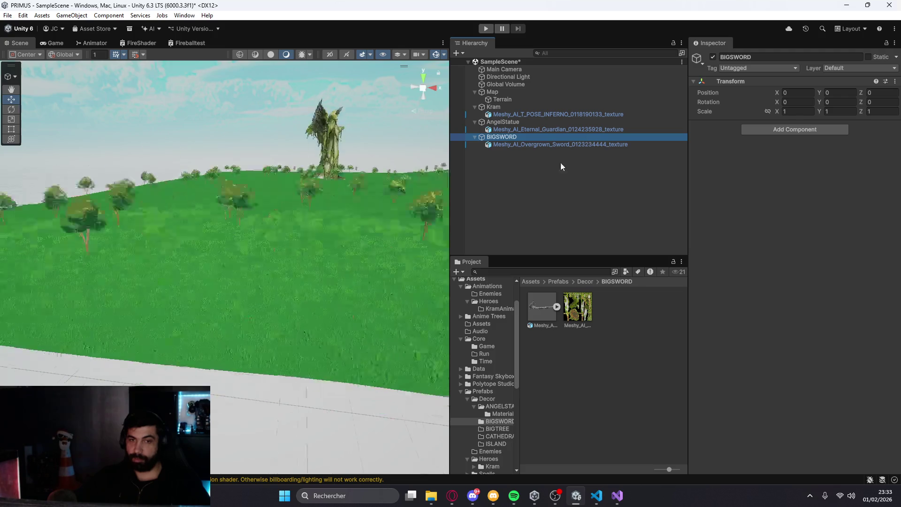
Set BIGSWORD's X rotation to -90 so the sword stands upright
scroll(335, 250, "up", 3)
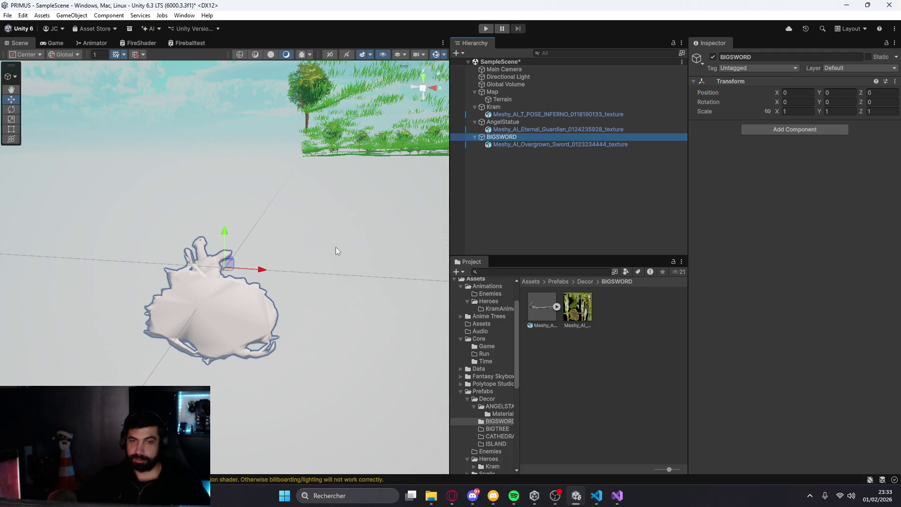
left_click(805, 101)
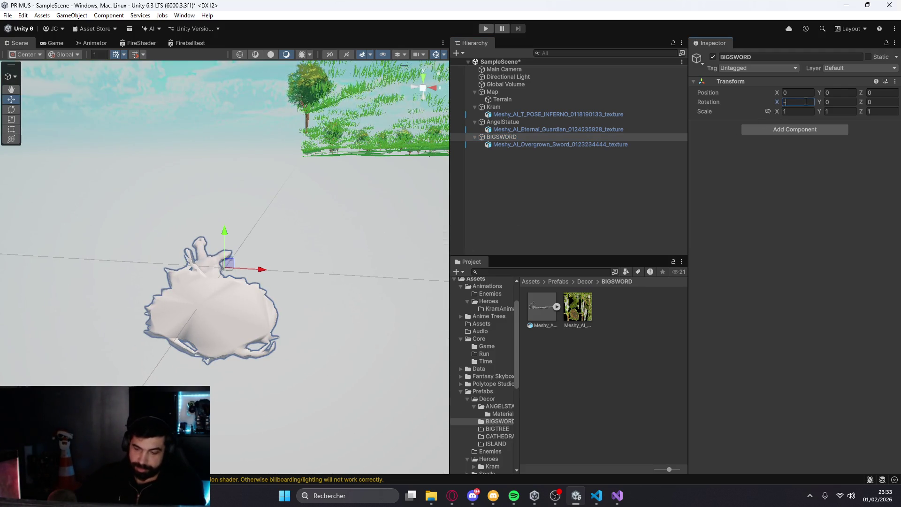
type("90")
left_click(472, 195)
scroll(311, 237, "down", 5)
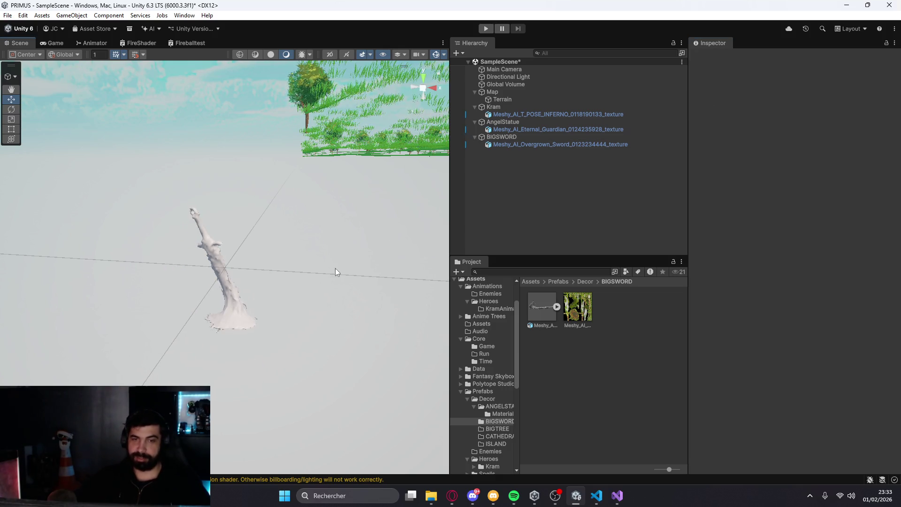
scroll(324, 265, "up", 3)
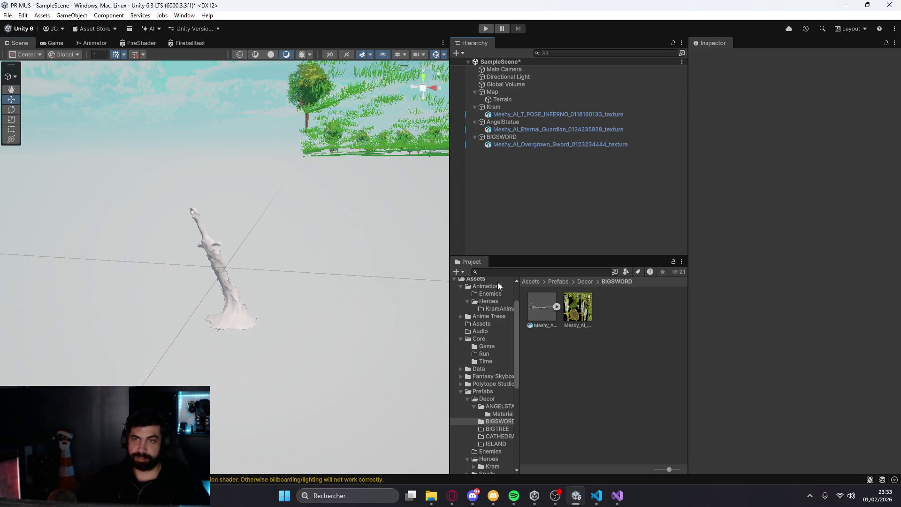
scroll(305, 248, "up", 2)
scroll(309, 205, "up", 5)
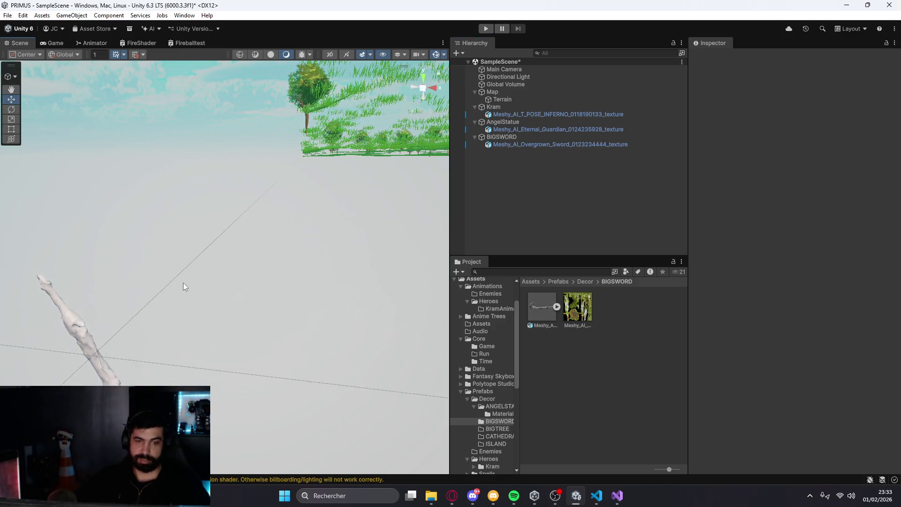
scroll(249, 312, "down", 6)
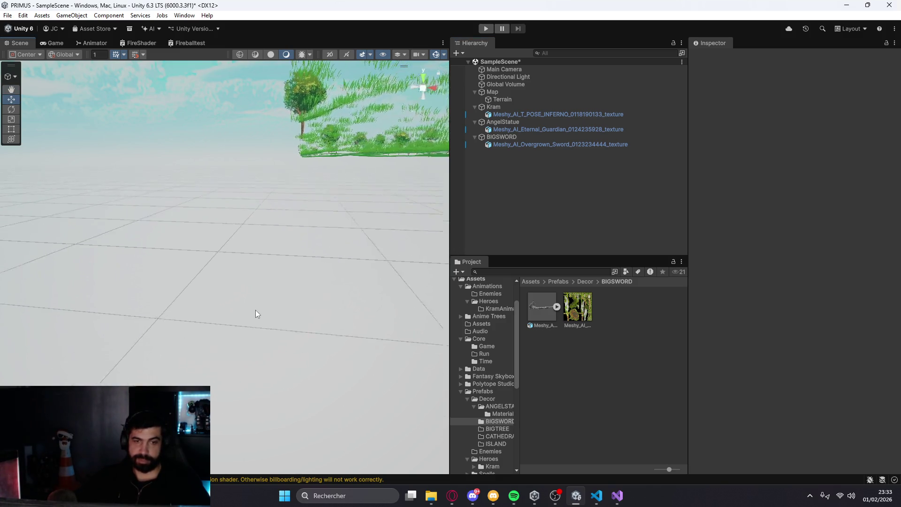
scroll(271, 295, "up", 1)
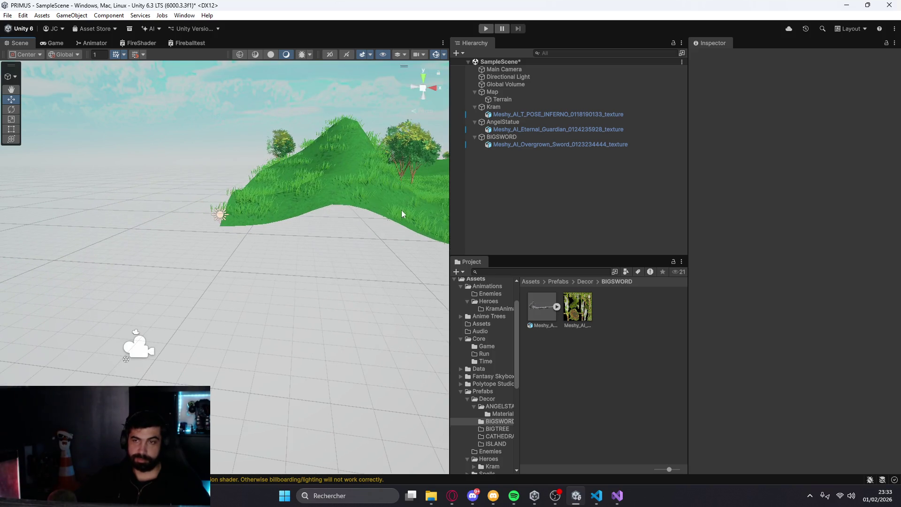
left_click(502, 137)
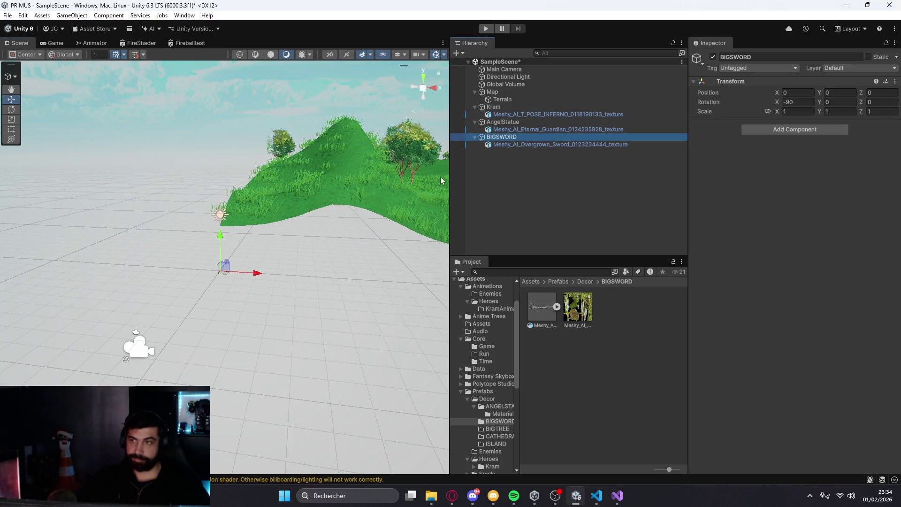
Inspect the statue mesh's transform, undo an accidental reset, and reselect BIGSWORD
left_click(535, 143)
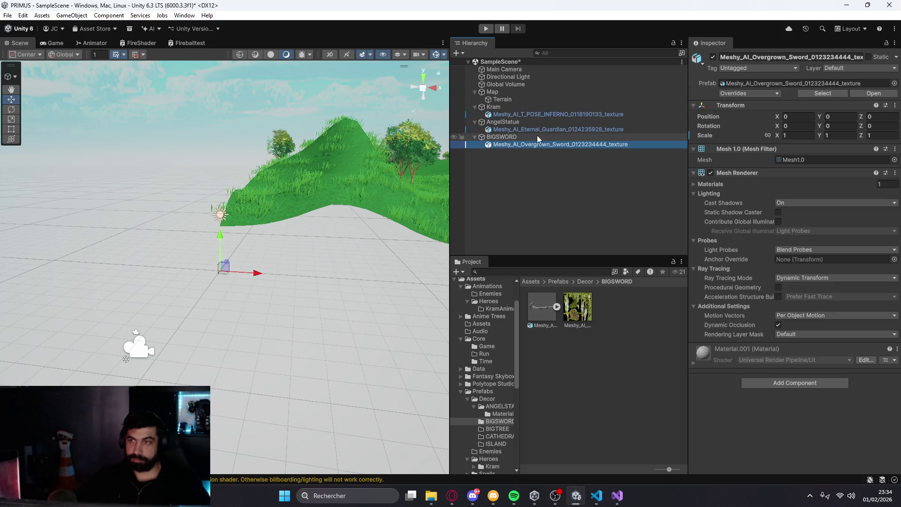
left_click(541, 131)
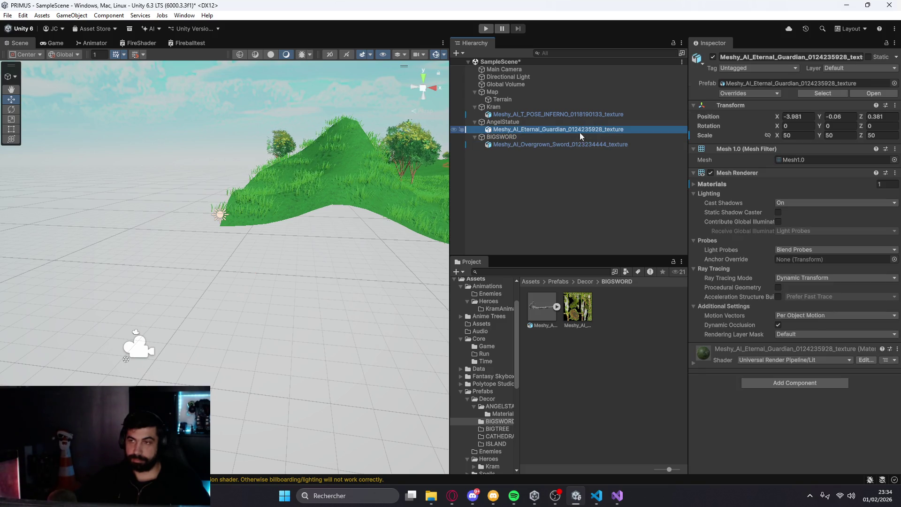
left_click(895, 105)
left_click(828, 117)
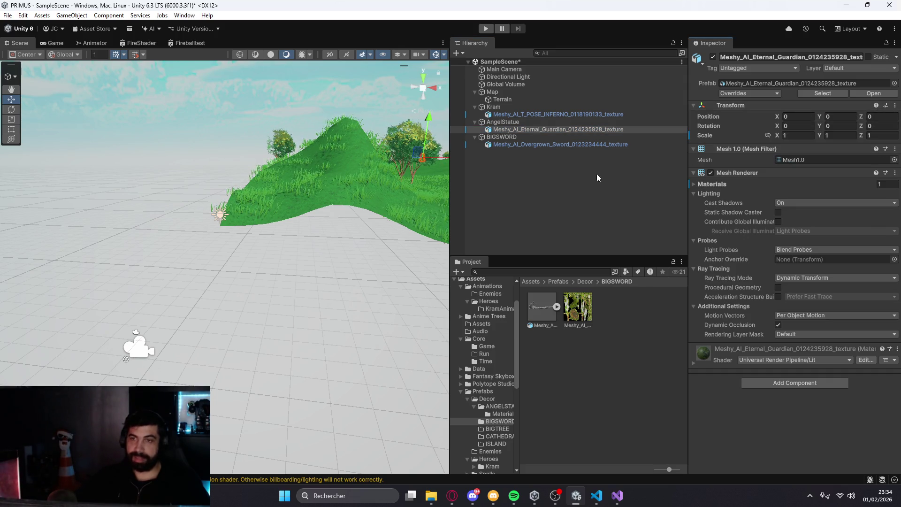
key("ctrl+z")
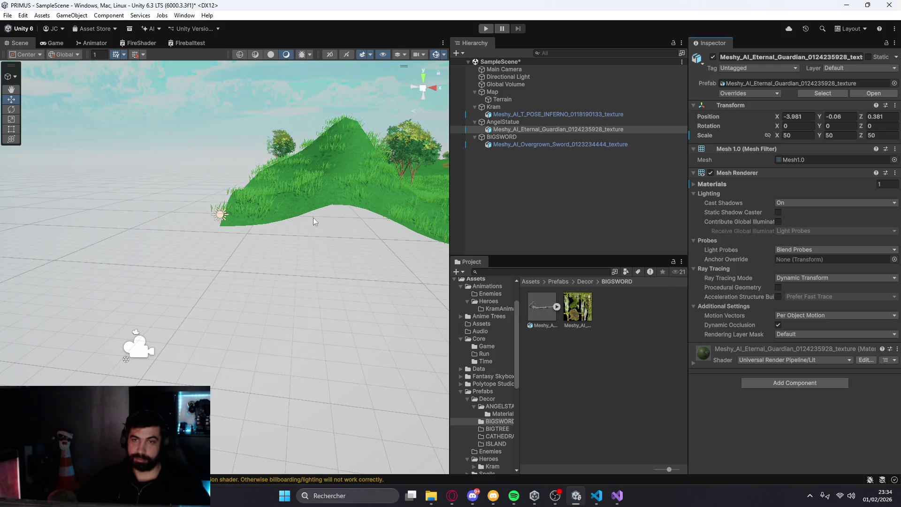
left_click(506, 137)
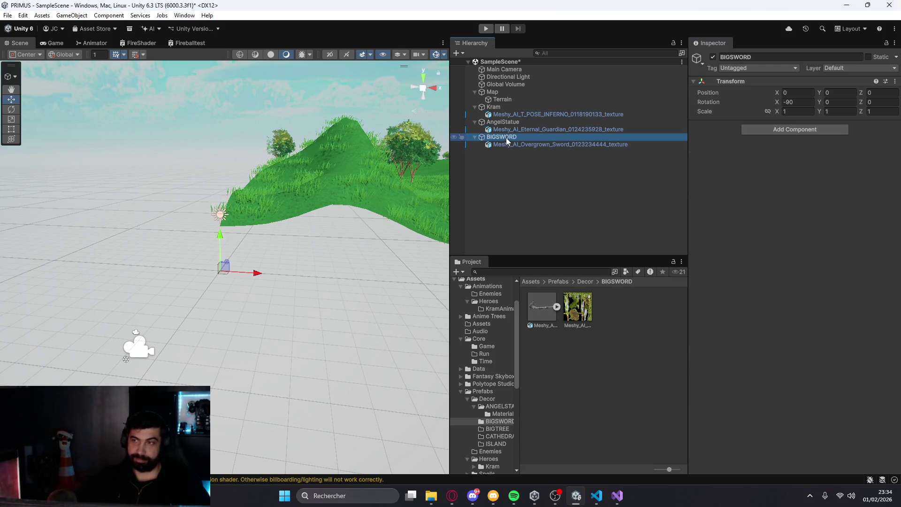
Move BIGSWORD across the grass next to Kram, to about 24.95, 5.32, 5.83
mouse_move(222, 256)
left_mouse_down()
mouse_move(209, 145)
mouse_move(235, 166)
mouse_move(399, 176)
left_mouse_up()
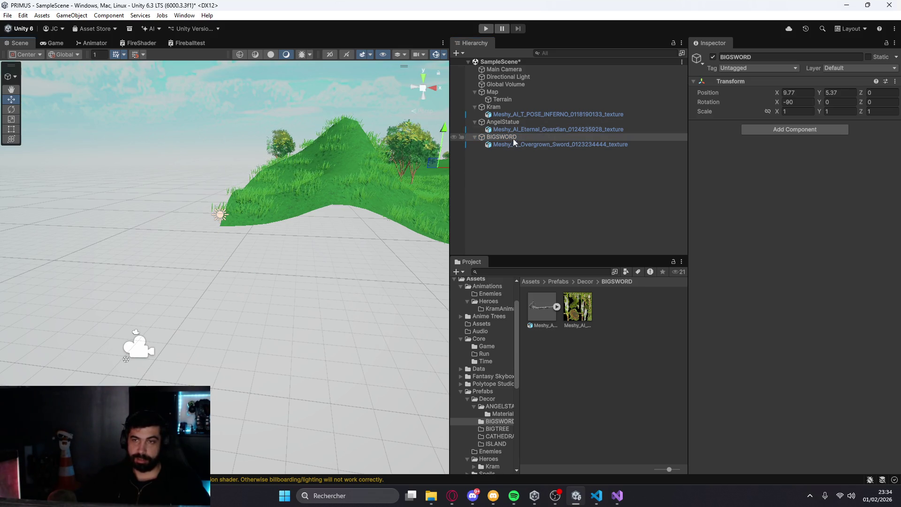
double_click(515, 137)
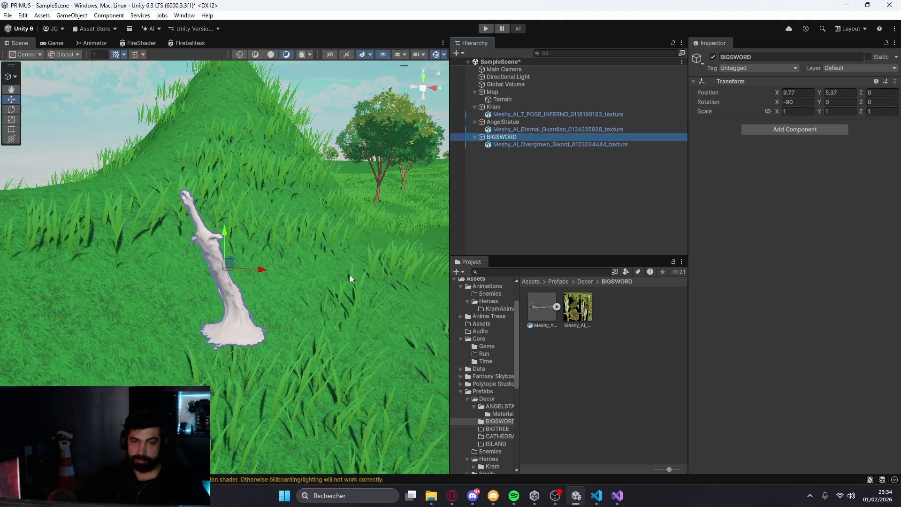
left_click(359, 279)
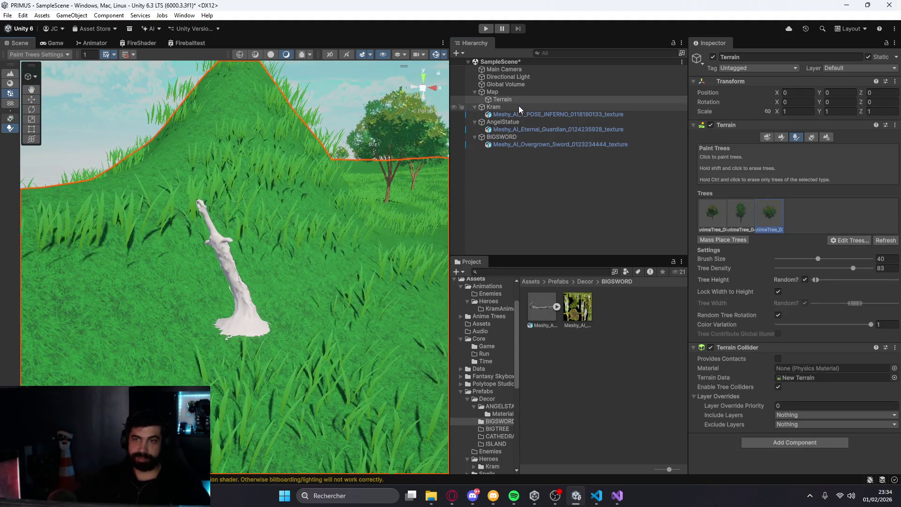
double_click(519, 107)
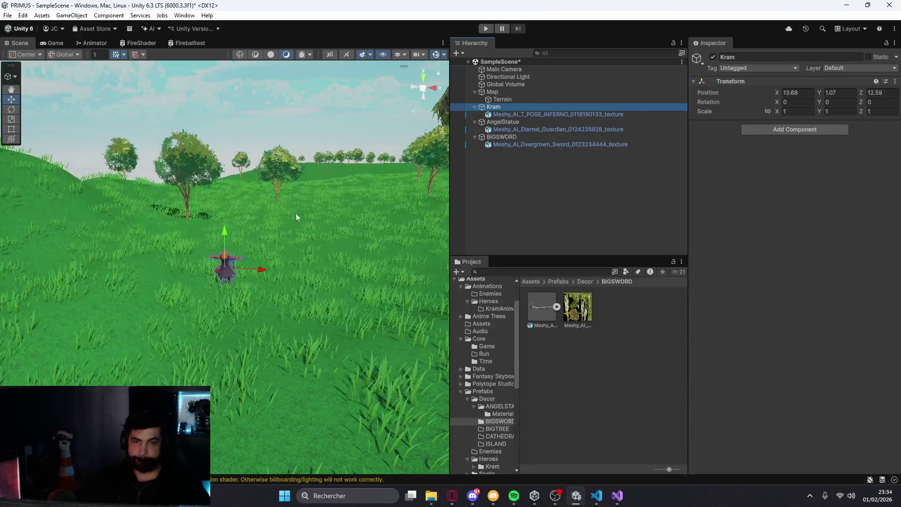
scroll(296, 225, "down", 3)
left_click(499, 137)
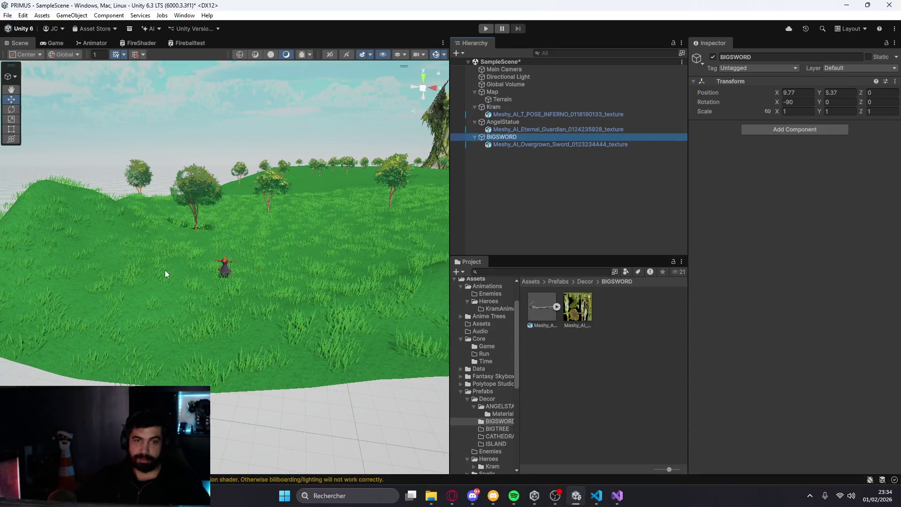
scroll(87, 263, "down", 3)
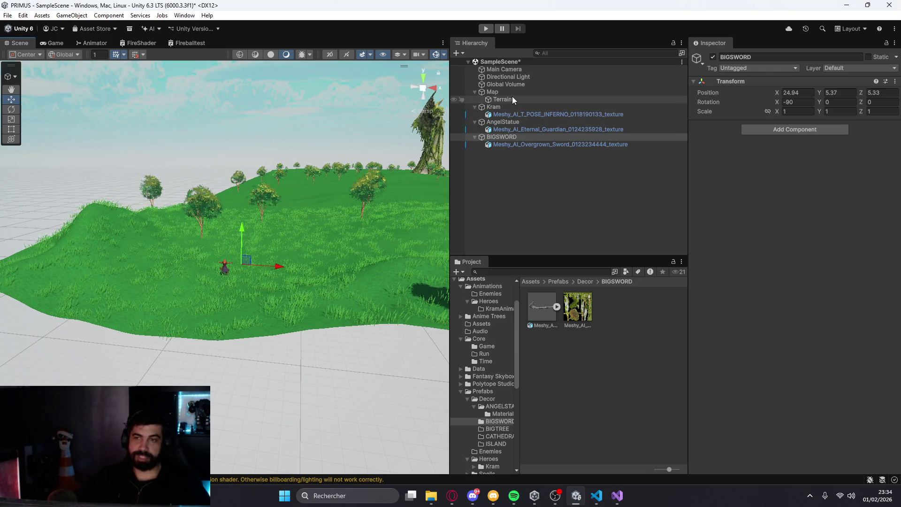
double_click(501, 108)
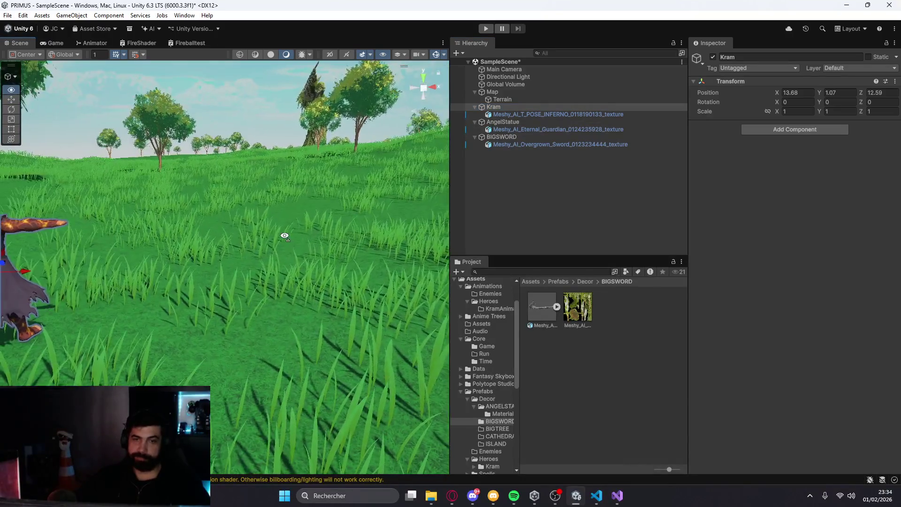
left_click(507, 137)
double_click(507, 137)
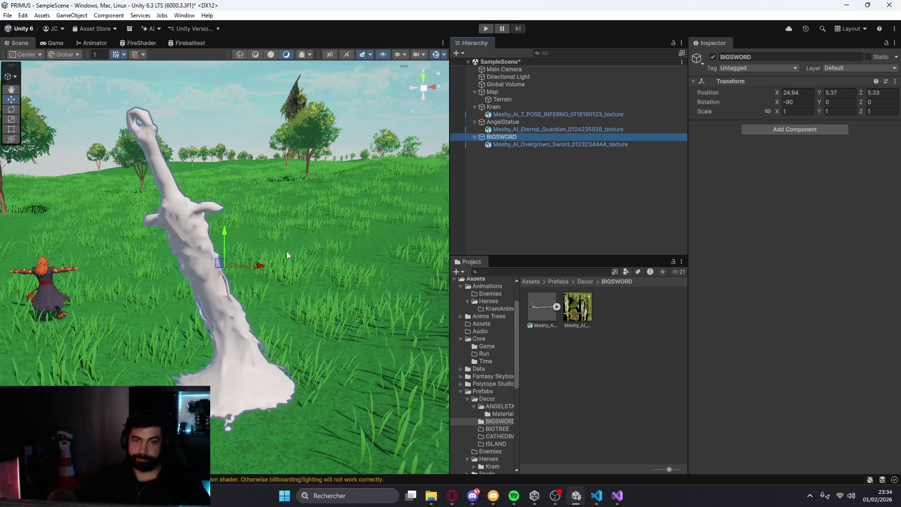
left_click(220, 261)
mouse_move(220, 261)
left_mouse_down()
mouse_move(345, 238)
mouse_move(332, 241)
mouse_move(143, 175)
mouse_move(188, 216)
mouse_move(211, 149)
mouse_move(205, 330)
mouse_move(167, 239)
mouse_move(168, 210)
left_mouse_up()
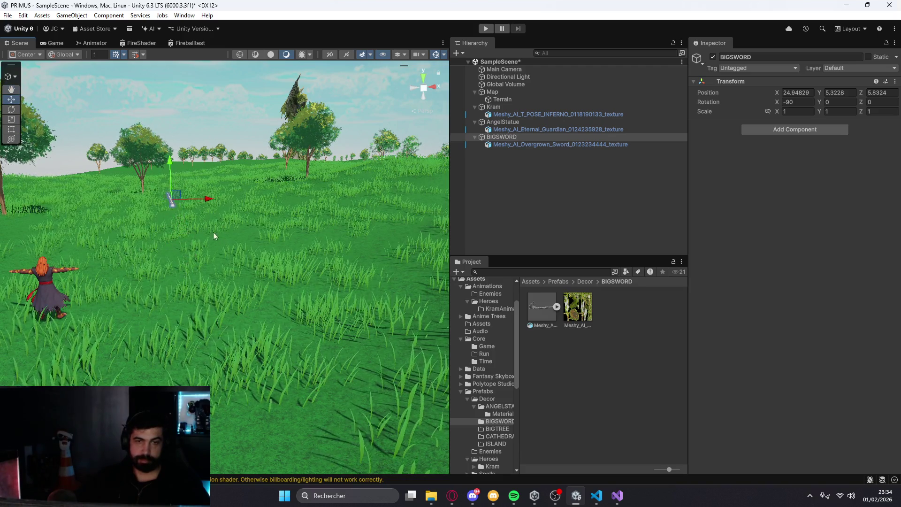
Review the sword's placement near Kram from several views and reselect BIGSWORD
left_click(310, 225)
double_click(493, 107)
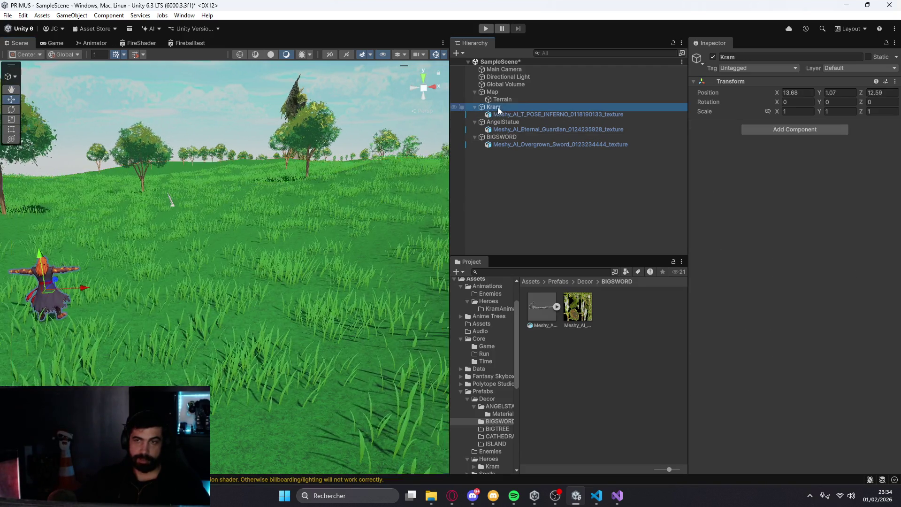
mouse_move(304, 196)
left_mouse_down()
mouse_move(277, 179)
mouse_move(290, 110)
mouse_move(285, 126)
mouse_move(323, 145)
left_mouse_up()
double_click(501, 136)
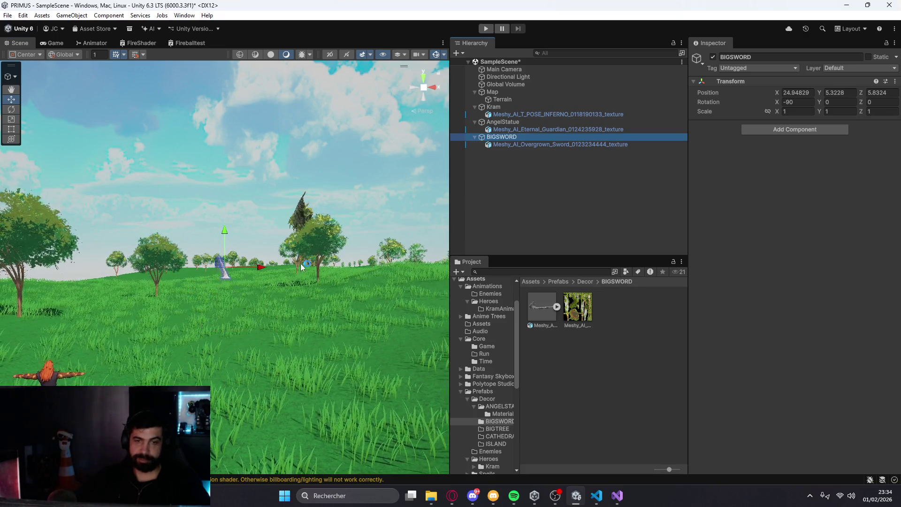
left_click(347, 328)
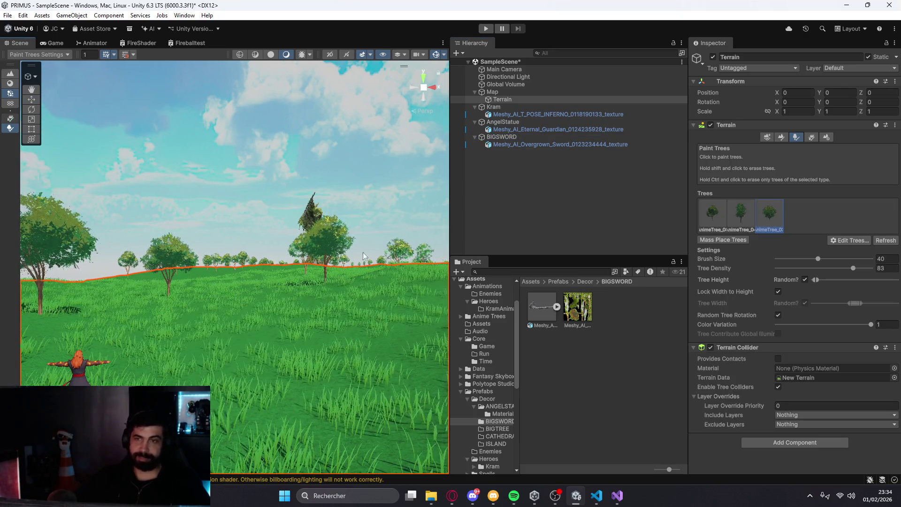
left_click(767, 137)
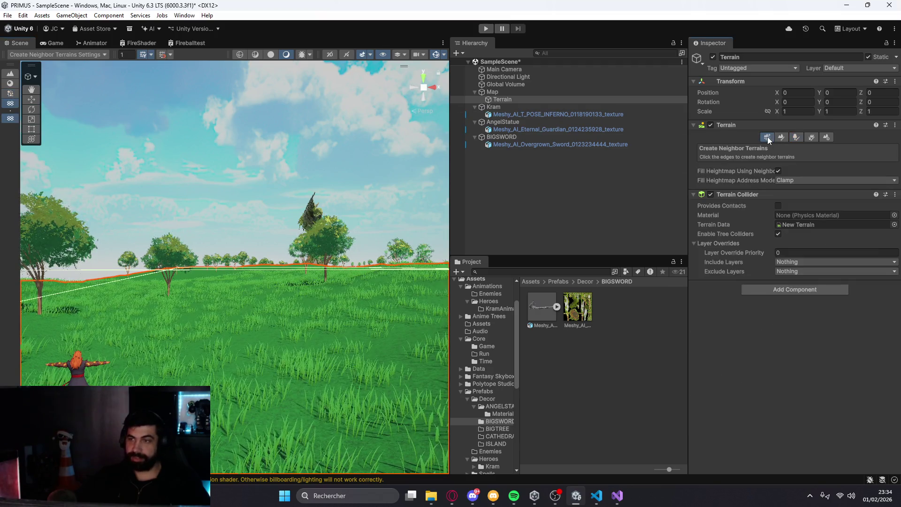
left_click(475, 92)
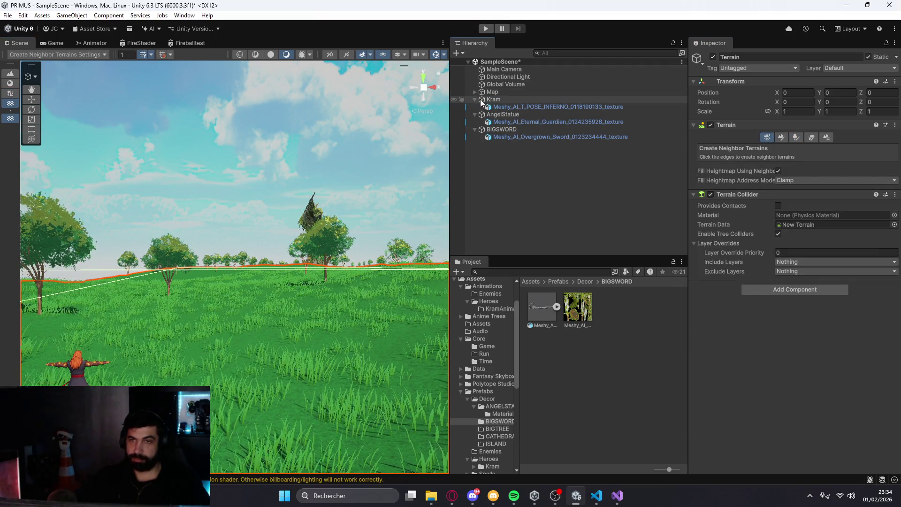
left_click(480, 100)
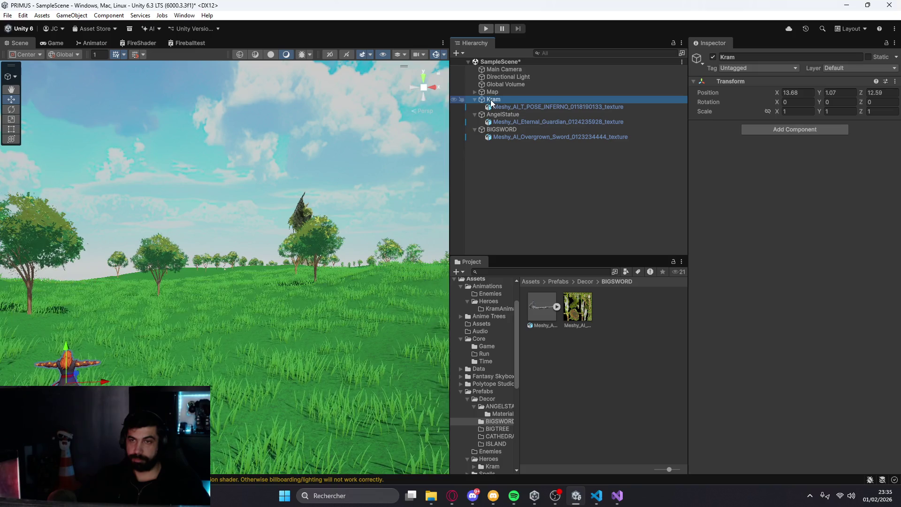
left_click(499, 138)
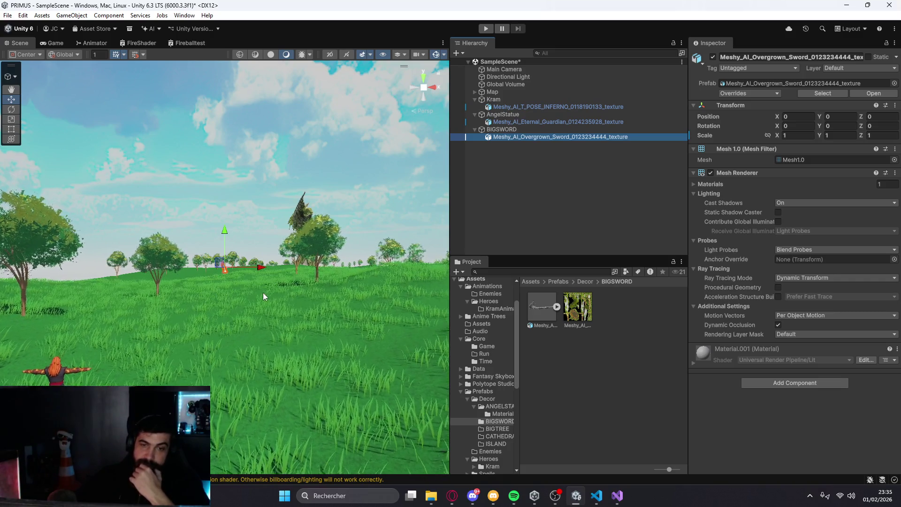
left_click(547, 130)
Enter 30 for BIGSWORD's X and Y scale fields
left_click(807, 112)
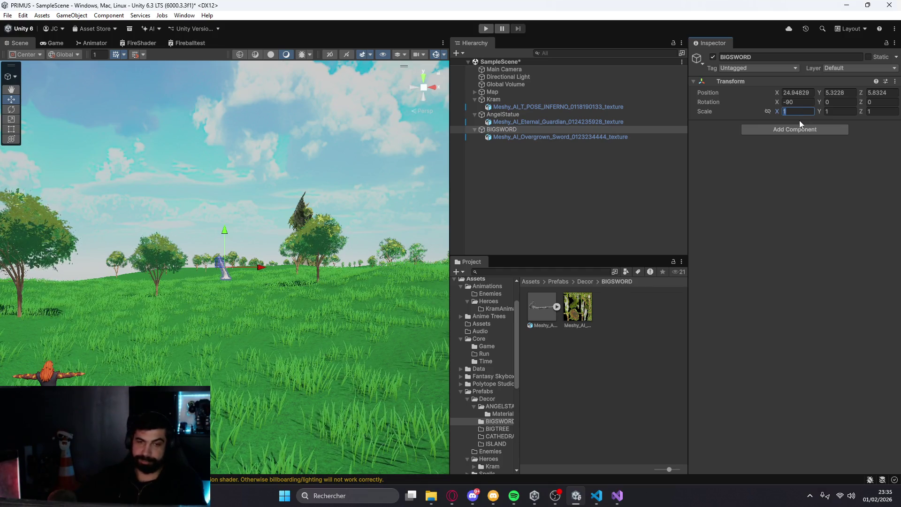
type("30")
left_click(840, 111)
type("3030")
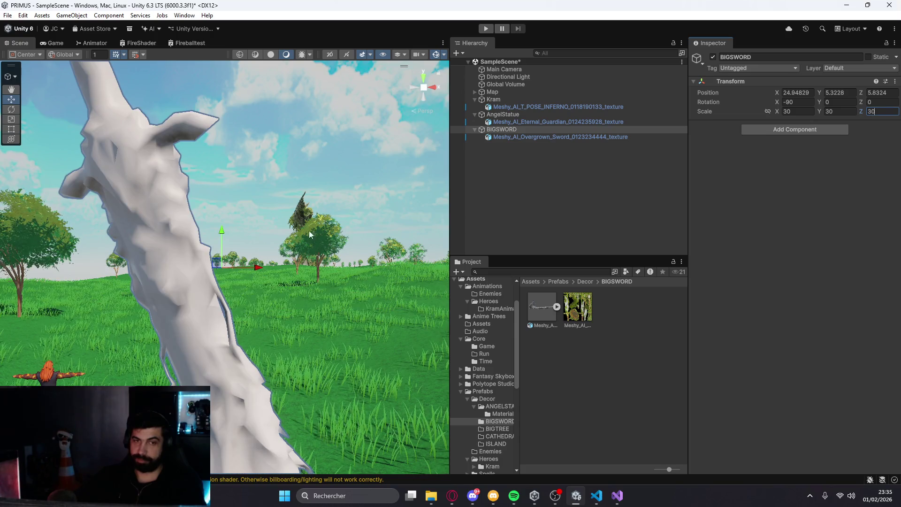
scroll(346, 228, "down", 5)
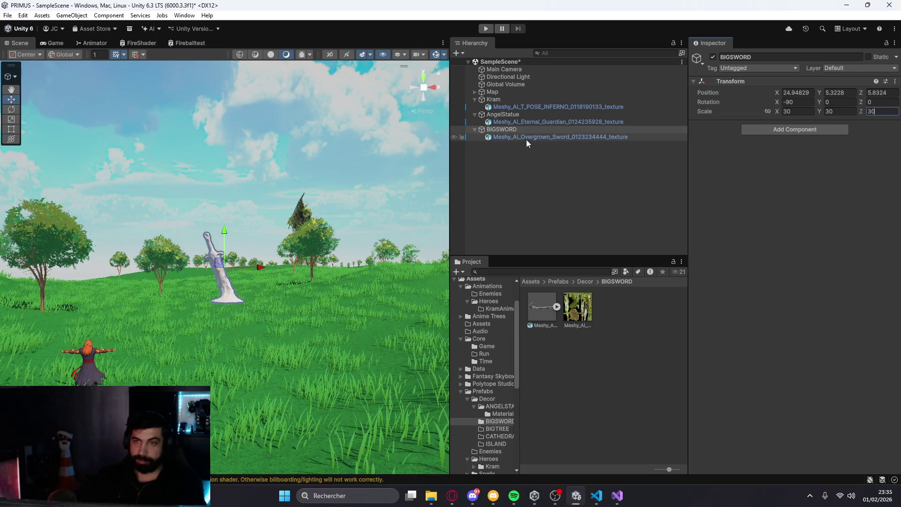
Set the Overgrown Sword mesh's scale to 100 on X, Y and Z, then verify it
left_click(527, 137)
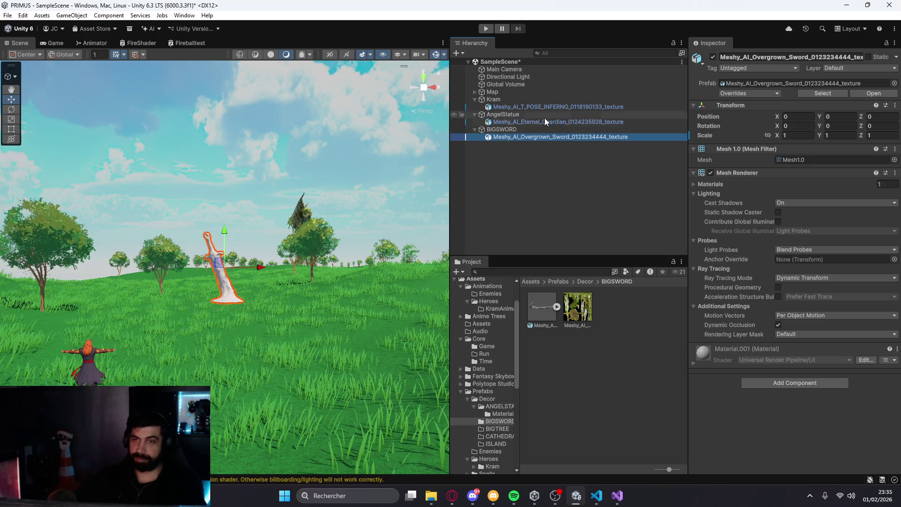
left_click(798, 135)
type("100")
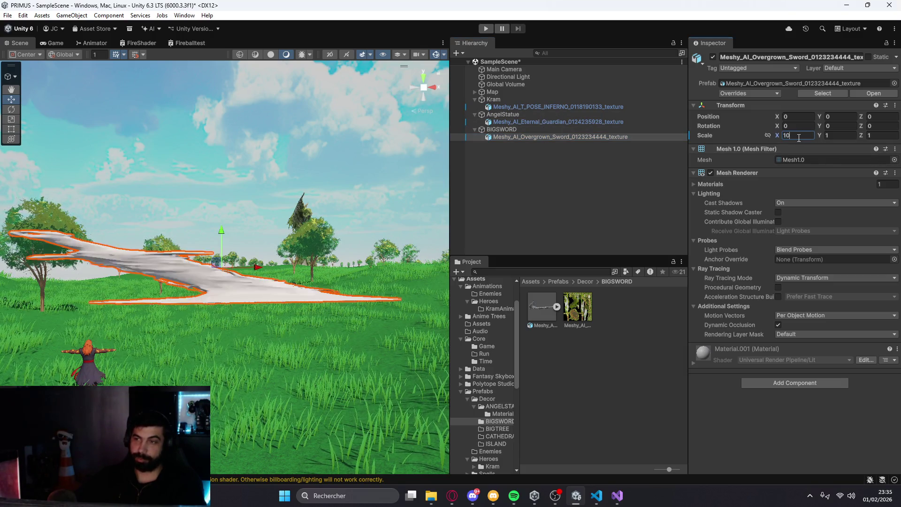
key("Tab")
type("100")
left_click(888, 136)
type("100")
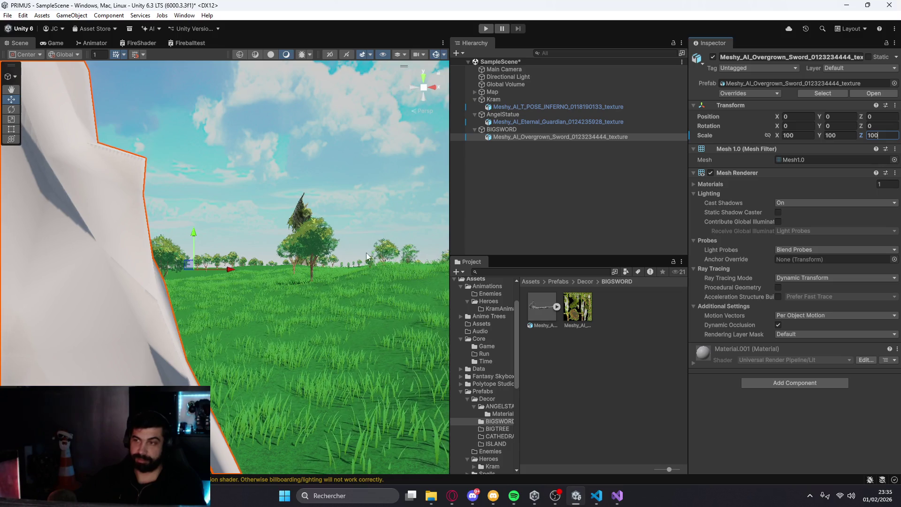
left_click(553, 213)
scroll(310, 249, "down", 5)
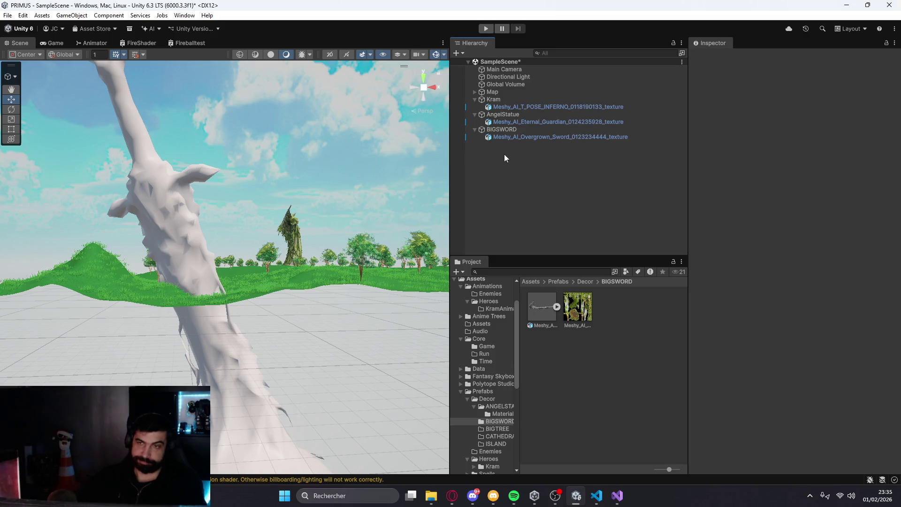
left_click(526, 137)
left_click(809, 136)
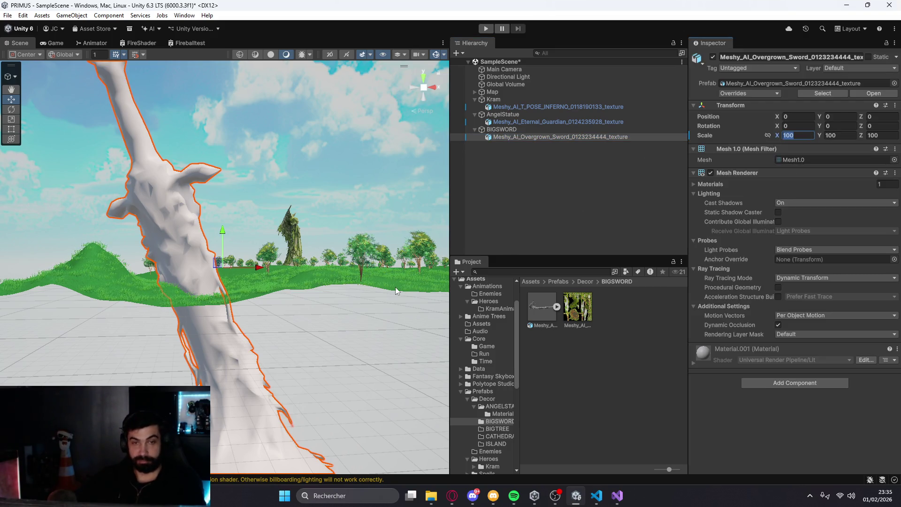
left_click(593, 309)
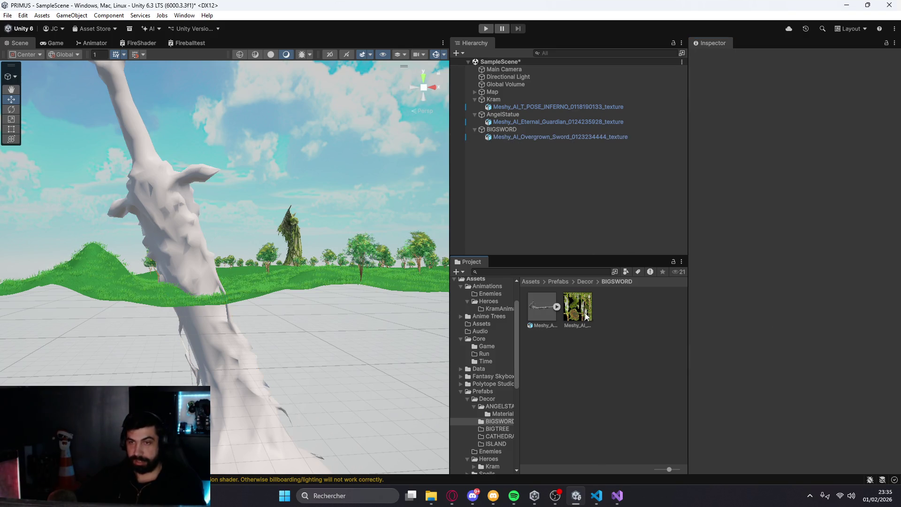
Apply the overgrown sword texture to the giant sword
left_click_drag(531, 139, 531, 139)
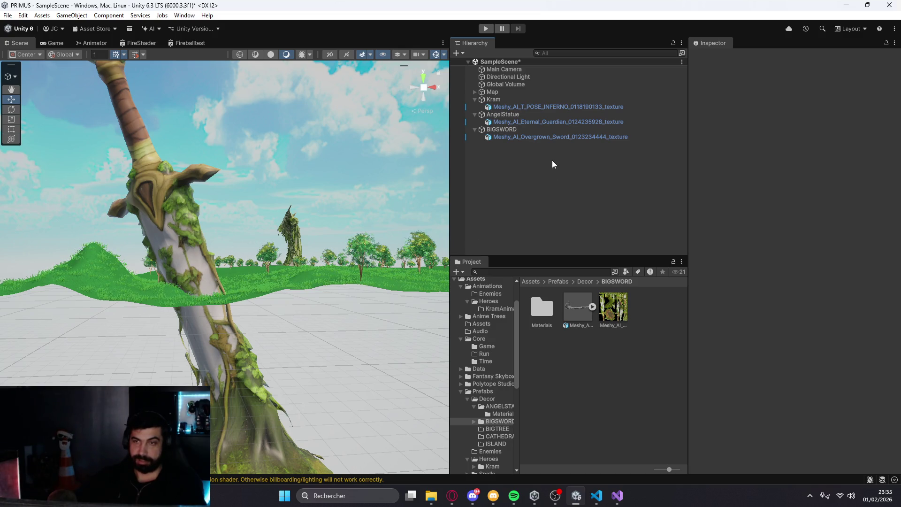
scroll(314, 244, "up", 1)
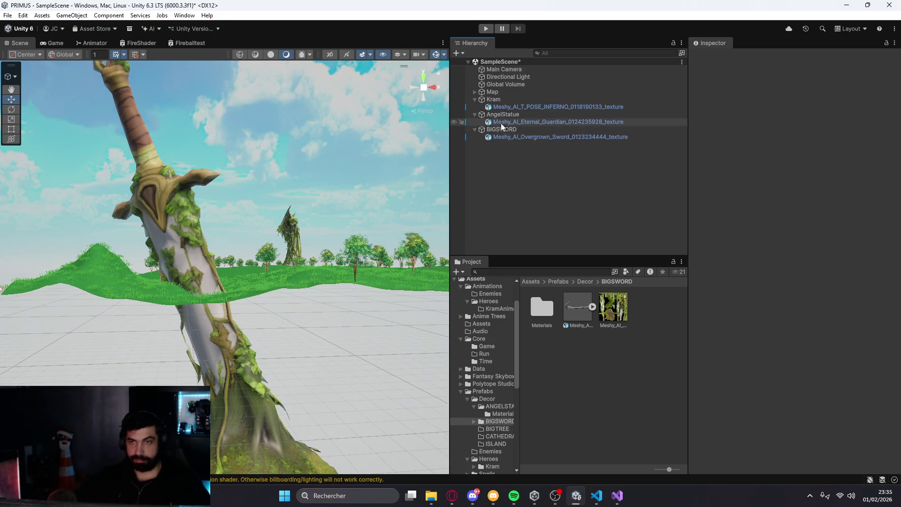
mouse_move(357, 204)
left_mouse_down()
mouse_move(247, 255)
mouse_move(305, 266)
mouse_move(135, 304)
mouse_move(129, 284)
mouse_move(118, 305)
mouse_move(323, 410)
left_mouse_up()
Move BIGSWORD to mid-terrain before the statue and tilt it to Z rotation -92.585
left_click(94, 281)
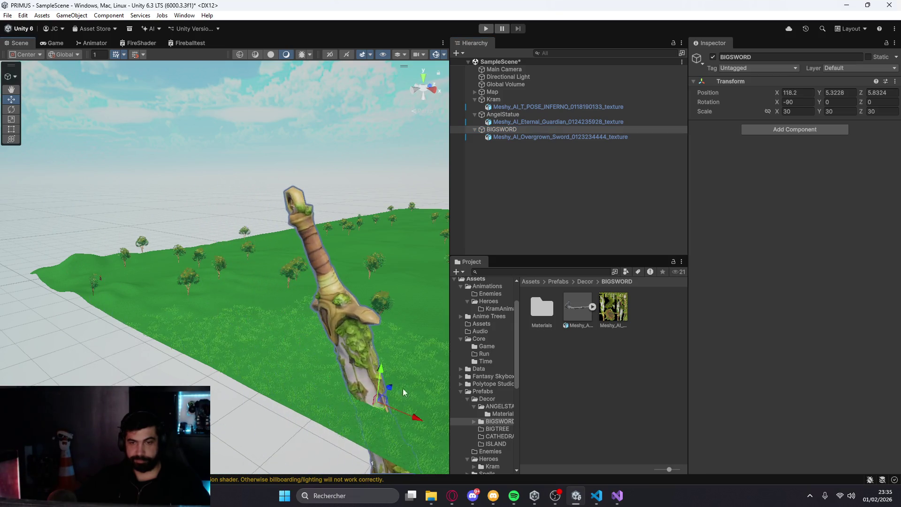
key("f")
left_click_drag(361, 322, 208, 326)
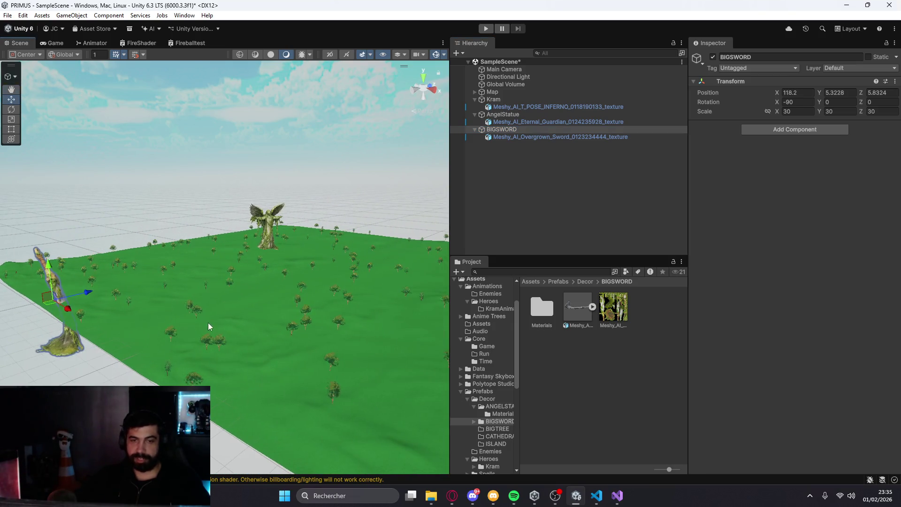
mouse_move(80, 321)
left_mouse_down()
mouse_move(285, 405)
mouse_move(314, 367)
left_mouse_up()
key("e")
mouse_move(289, 399)
left_mouse_down()
mouse_move(359, 383)
mouse_move(370, 370)
mouse_move(277, 398)
mouse_move(213, 377)
mouse_move(143, 289)
mouse_move(339, 363)
mouse_move(405, 340)
mouse_move(449, 283)
mouse_move(427, 289)
mouse_move(363, 359)
left_mouse_up()
left_click(333, 375)
left_click(511, 136)
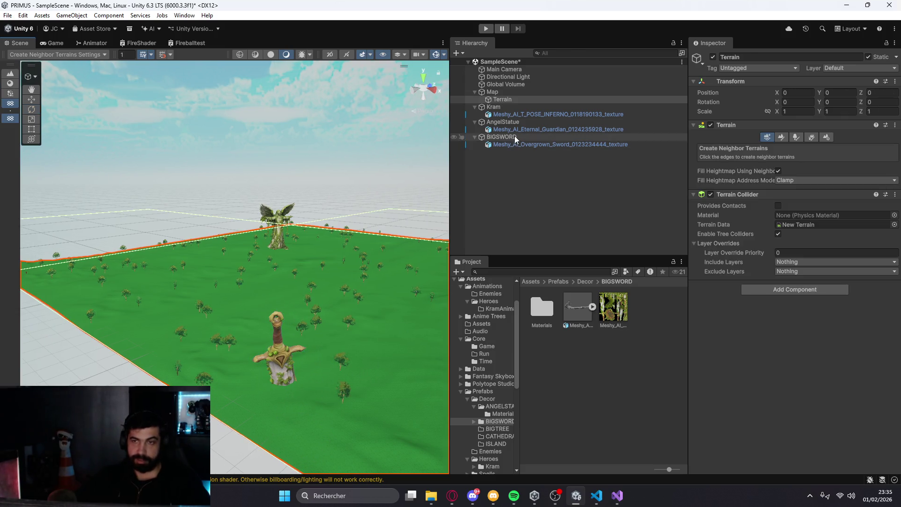
Raise the sword and push it back toward the terrain's far edge
left_click(13, 99)
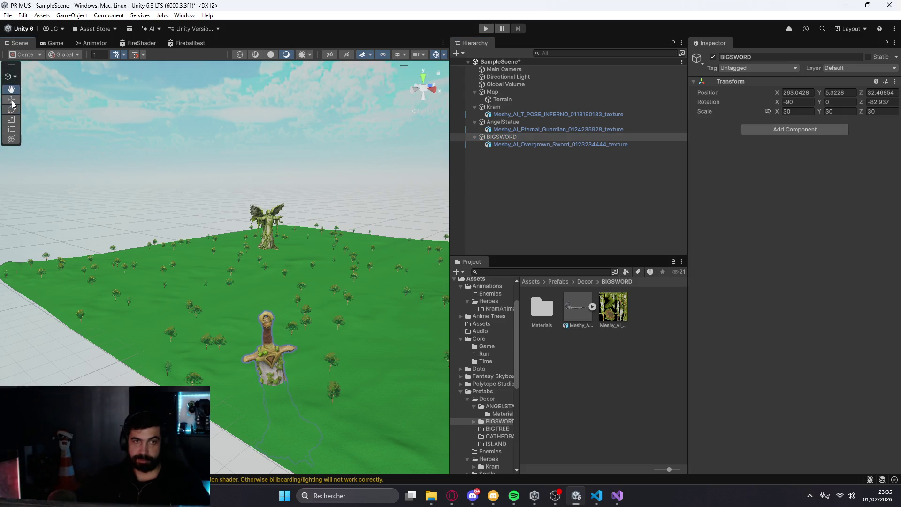
mouse_move(312, 373)
left_mouse_down()
mouse_move(323, 323)
mouse_move(363, 342)
mouse_move(382, 363)
mouse_move(326, 338)
mouse_move(427, 348)
mouse_move(354, 322)
mouse_move(377, 320)
mouse_move(305, 320)
mouse_move(338, 318)
mouse_move(252, 278)
mouse_move(215, 311)
mouse_move(274, 363)
left_mouse_up()
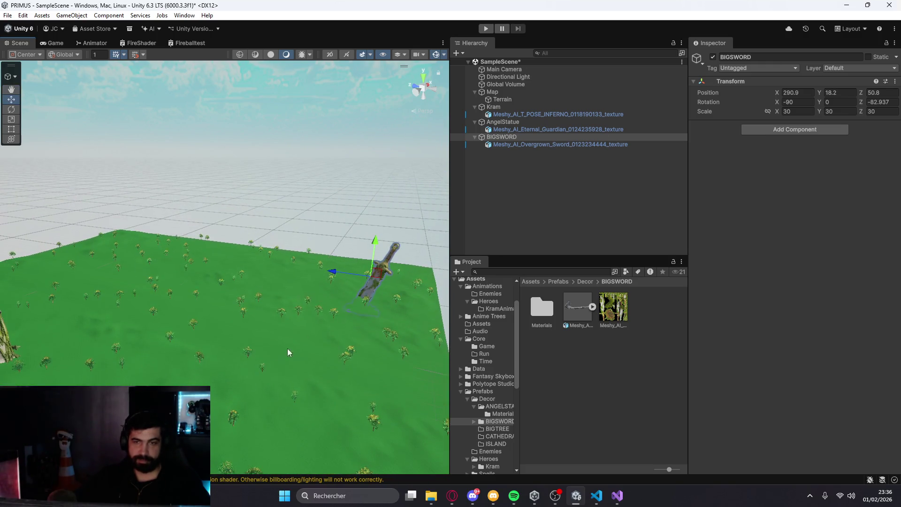
left_click_drag(353, 275, 334, 273)
left_click(350, 258)
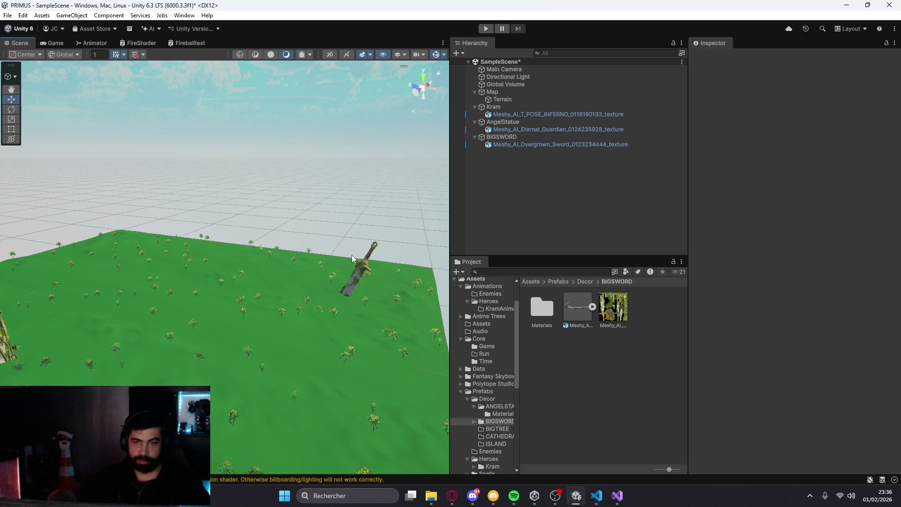
left_click(517, 137)
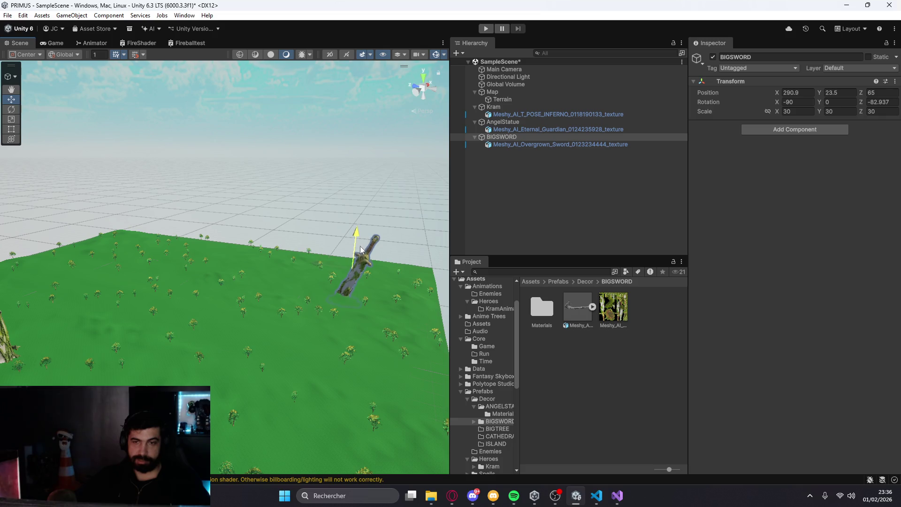
Undo an accidentally added neighbour terrain beyond the far edge
left_click(336, 327)
scroll(336, 323, "down", 6)
mouse_move(329, 367)
left_mouse_down()
mouse_move(305, 279)
mouse_move(328, 348)
left_mouse_up()
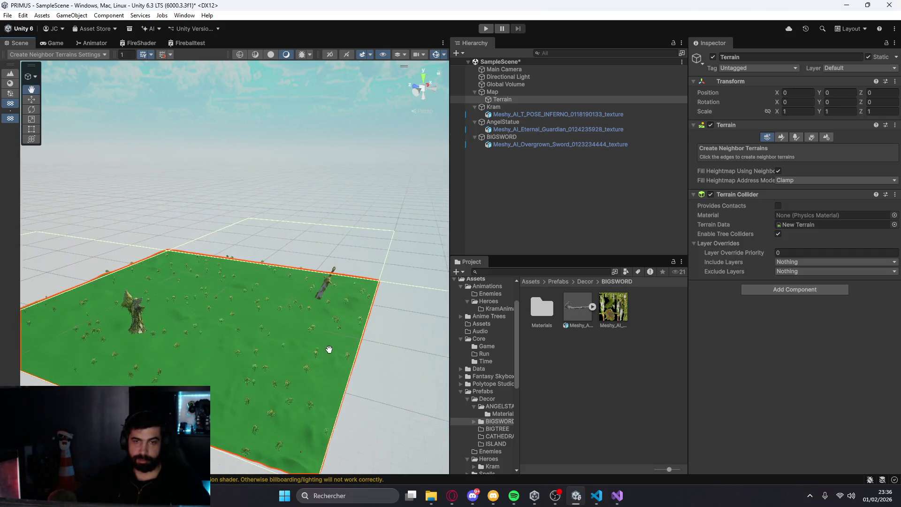
left_click(312, 230)
key("ctrl+z")
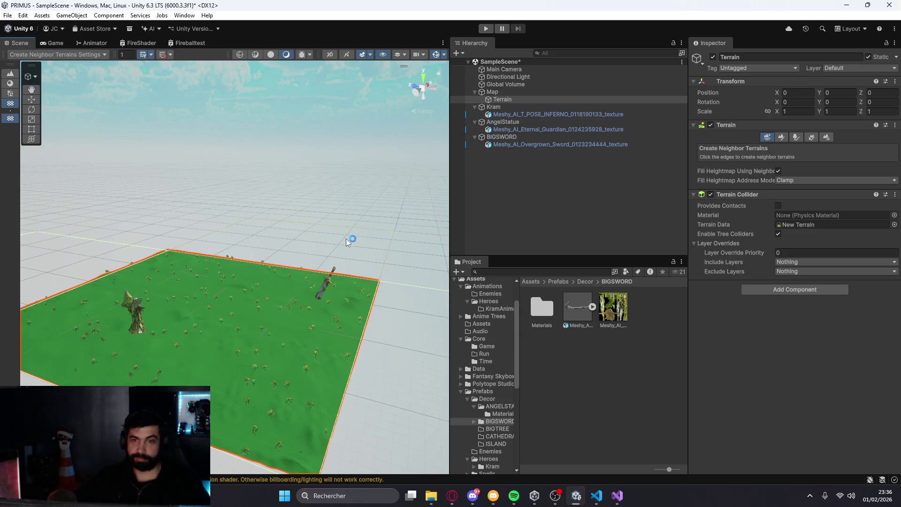
left_click(494, 107)
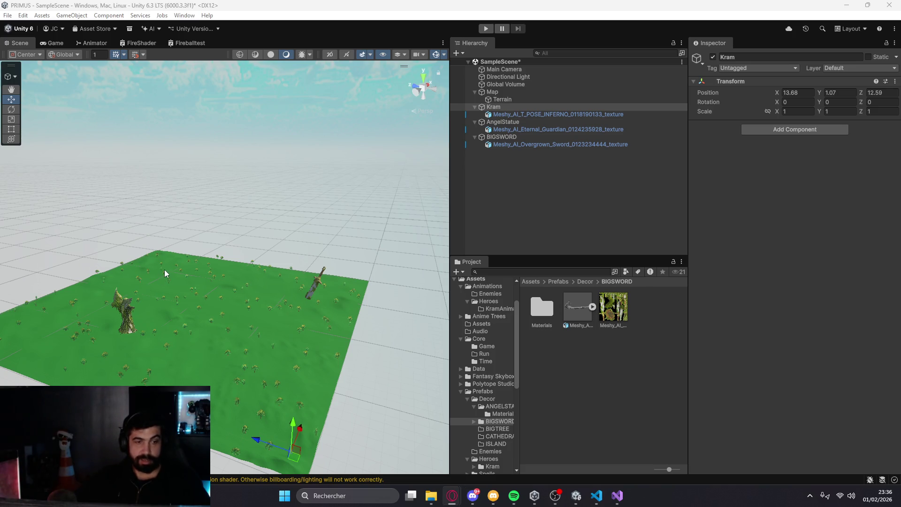
Return the Project browser to Assets/Prefabs/Decor, showing ANGELSTATUE, BIGSWORD, BIGTREE, CATHEDRAL and ISLAND
left_click(582, 281)
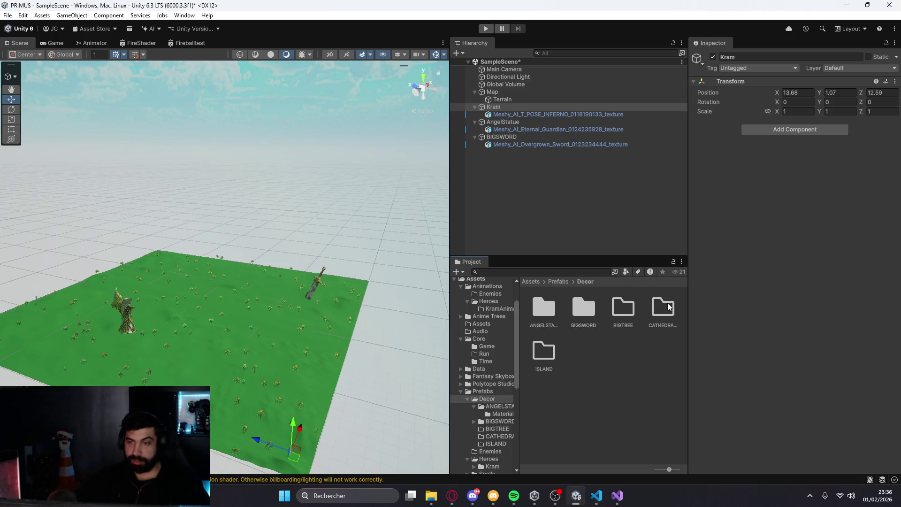
Open the empty ISLAND folder and go to File Explorer for the island model
double_click(543, 355)
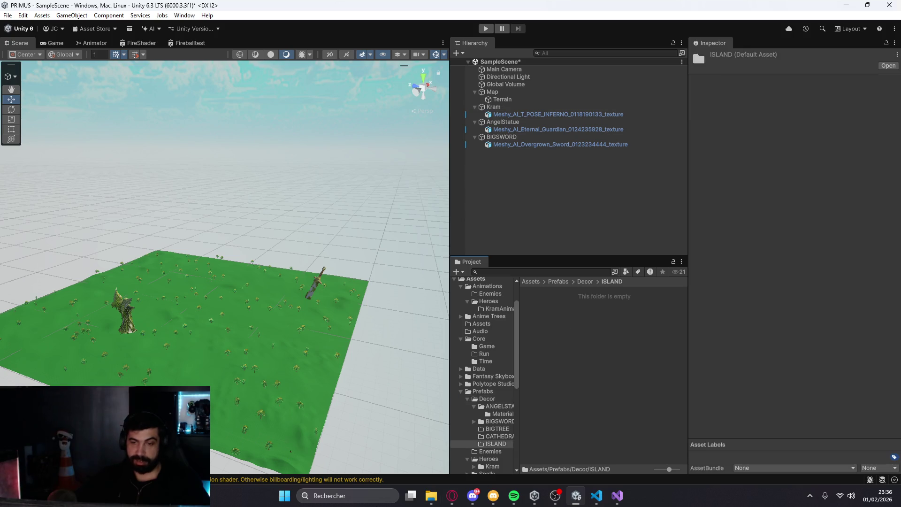
left_click(433, 496)
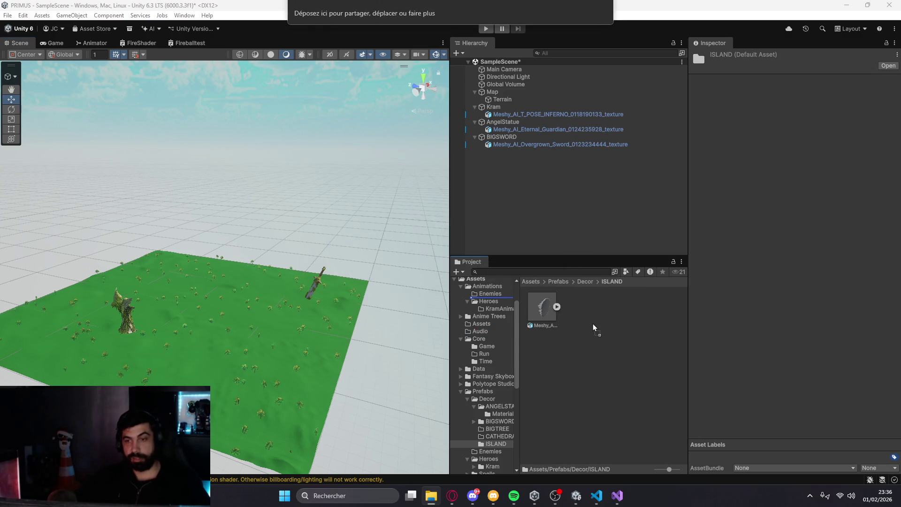
Create an empty GameObject in the Hierarchy and name it IleVolante
right_click(491, 160)
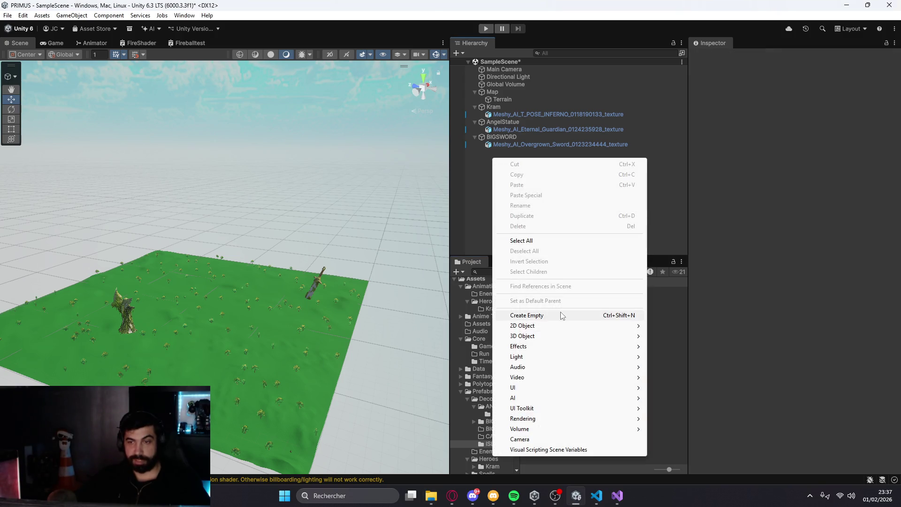
left_click(562, 316)
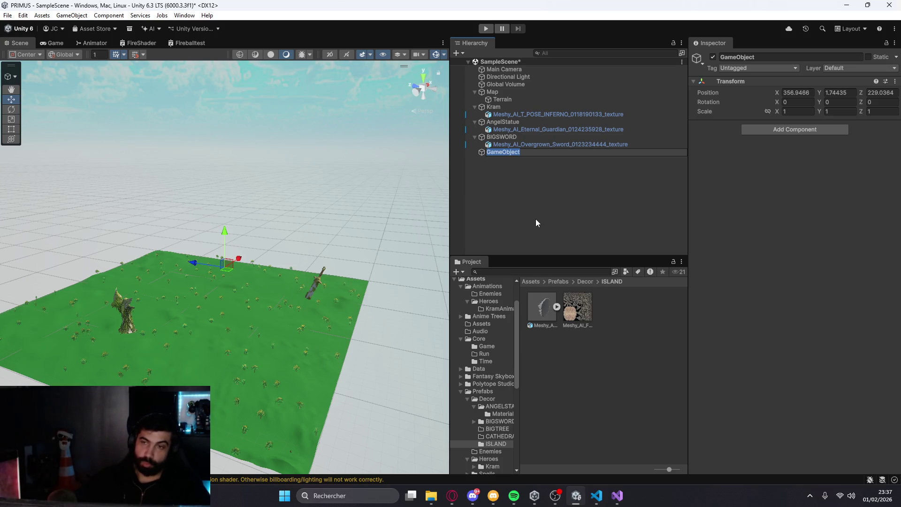
type("I")
type("le")
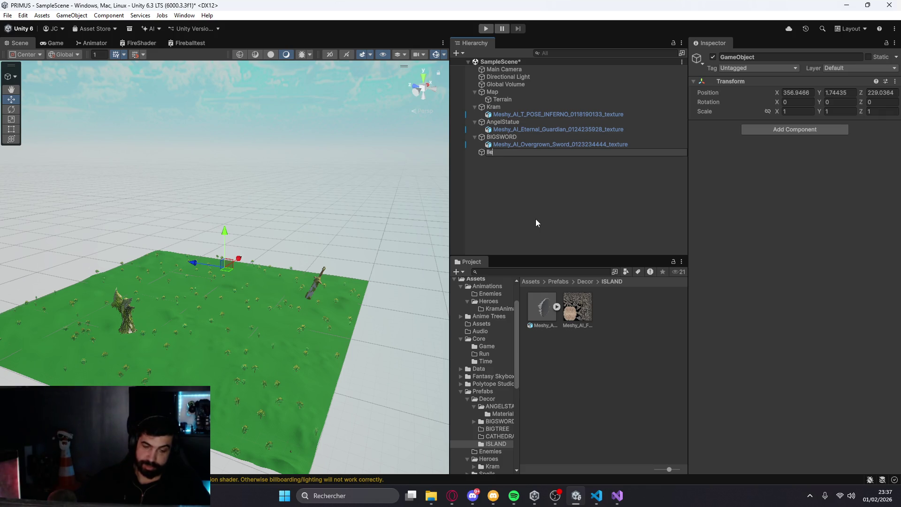
type("Volante")
key("Return")
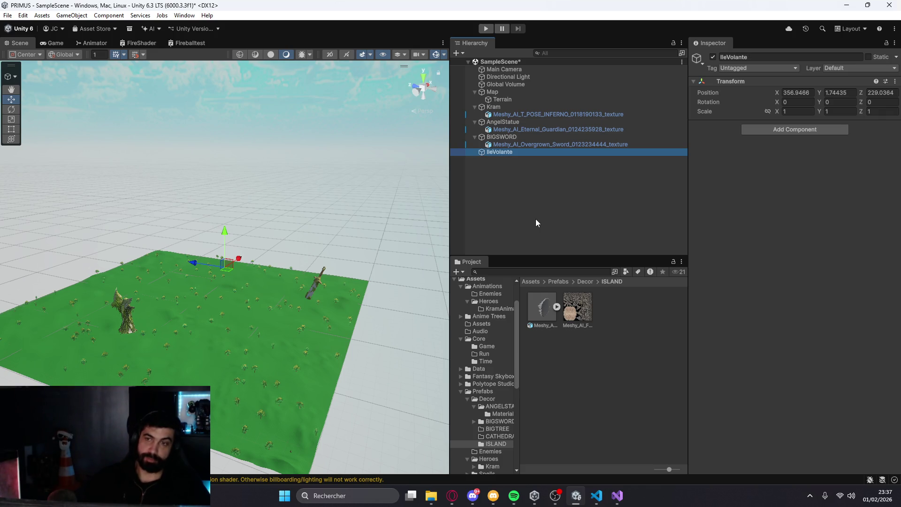
Drop the floating plateau model into the scene and reset IleVolante's transform to the origin
left_click_drag(508, 154, 502, 156)
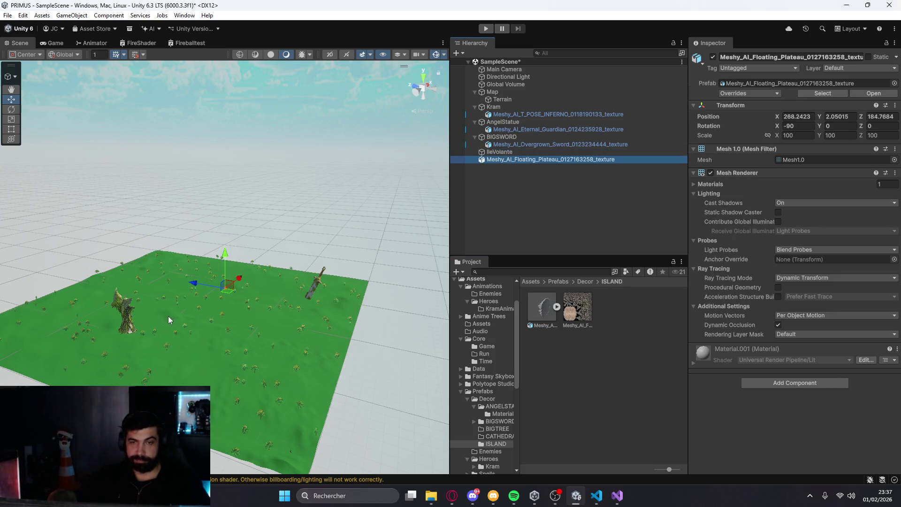
left_click(507, 152)
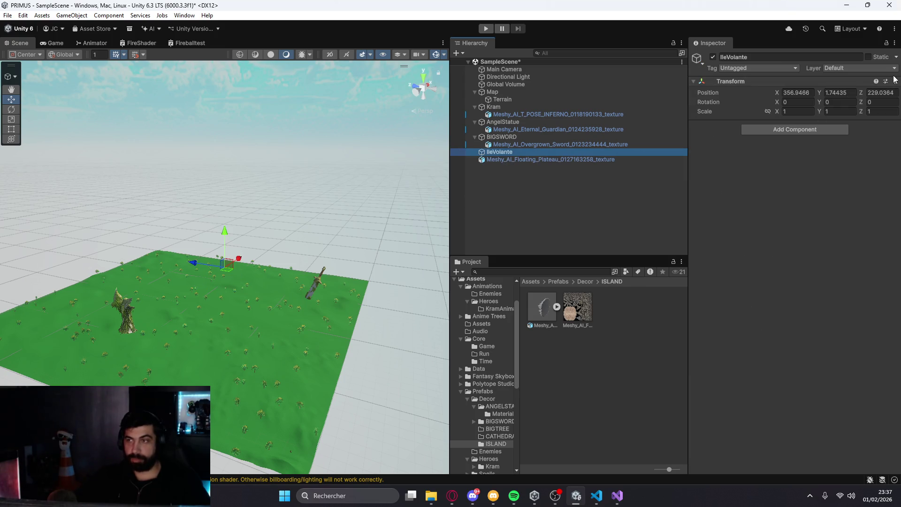
left_click(895, 79)
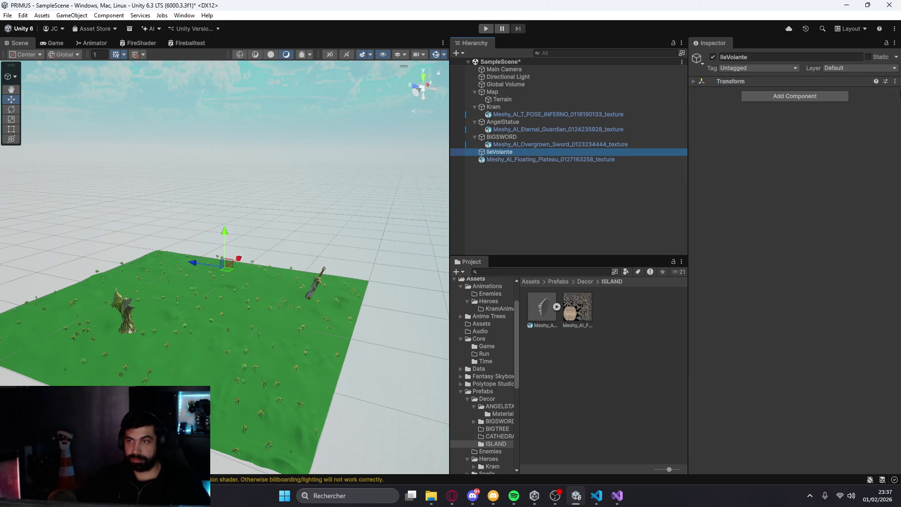
left_click(767, 87)
left_click(694, 82)
left_click(695, 82)
left_click(895, 81)
left_click(818, 91)
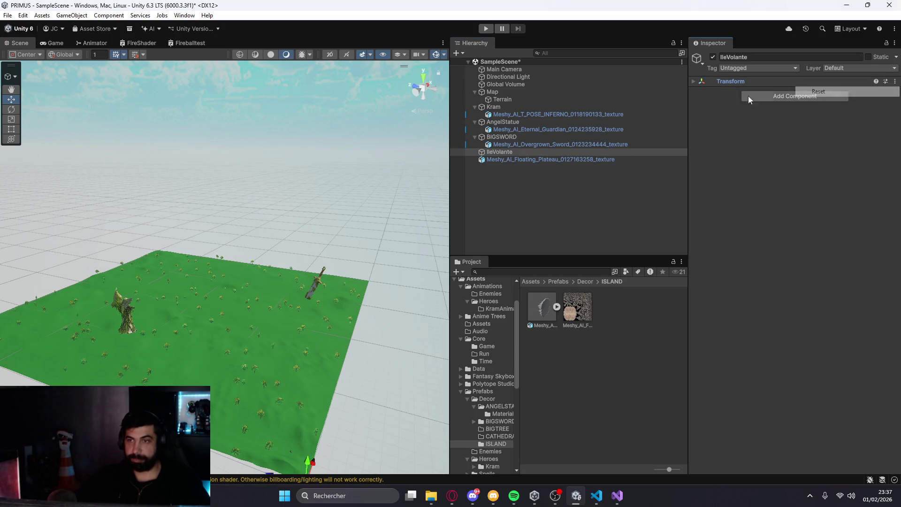
left_click(742, 81)
left_click(500, 152)
key("f")
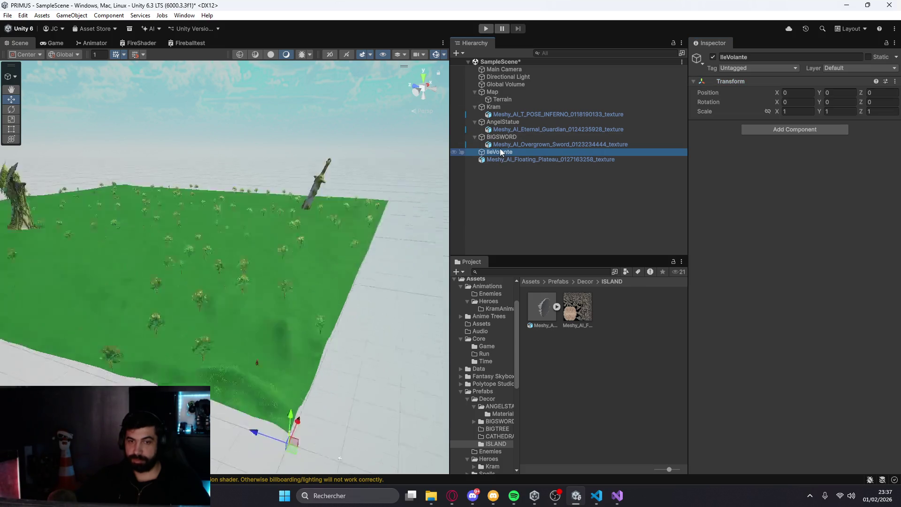
Set the Meshy_AI_Floating_Plateau position to 0, 0, 0
left_click(505, 160)
key("f")
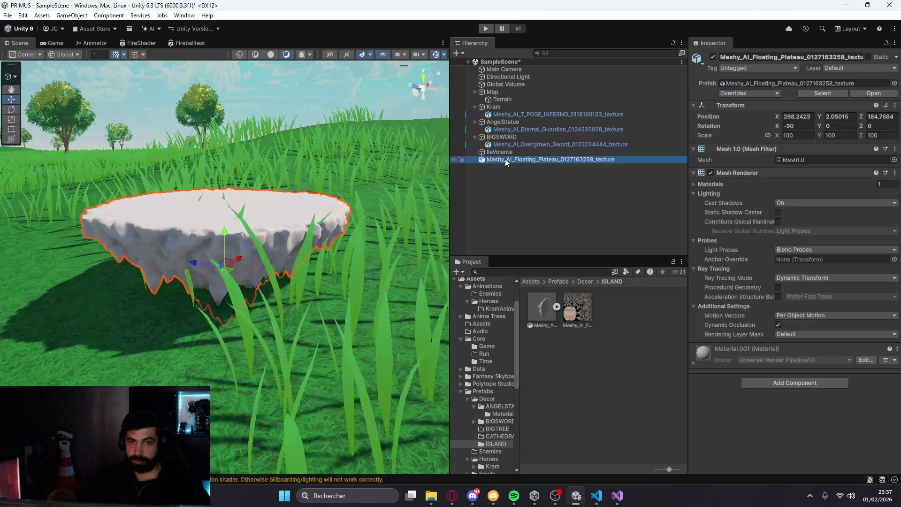
left_click(796, 117)
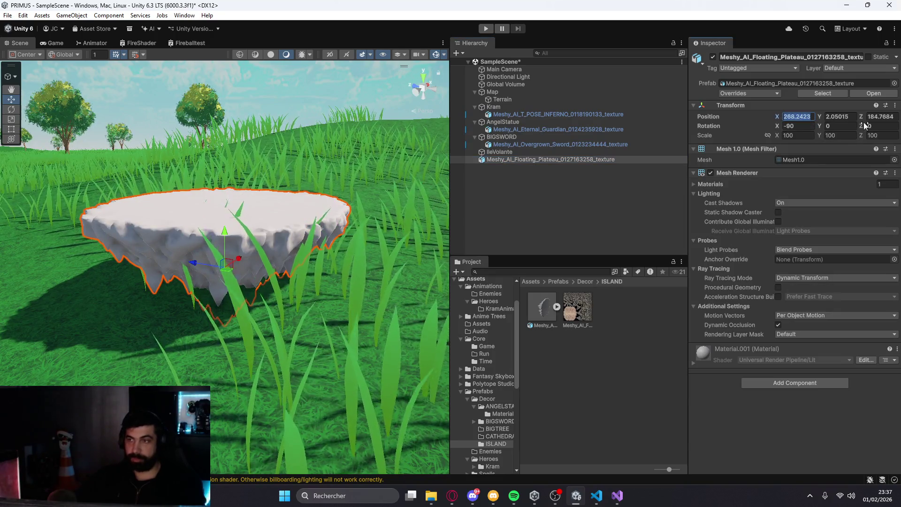
type("0")
key("Tab")
type("0")
key("Tab")
type("0")
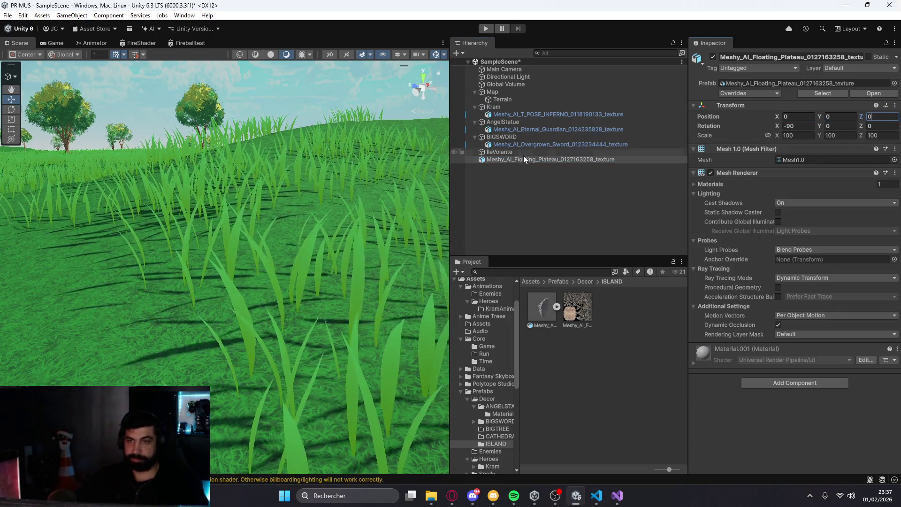
Parent the floating plateau under IleVolante and raise the group above the ground
left_click(523, 153)
key("f")
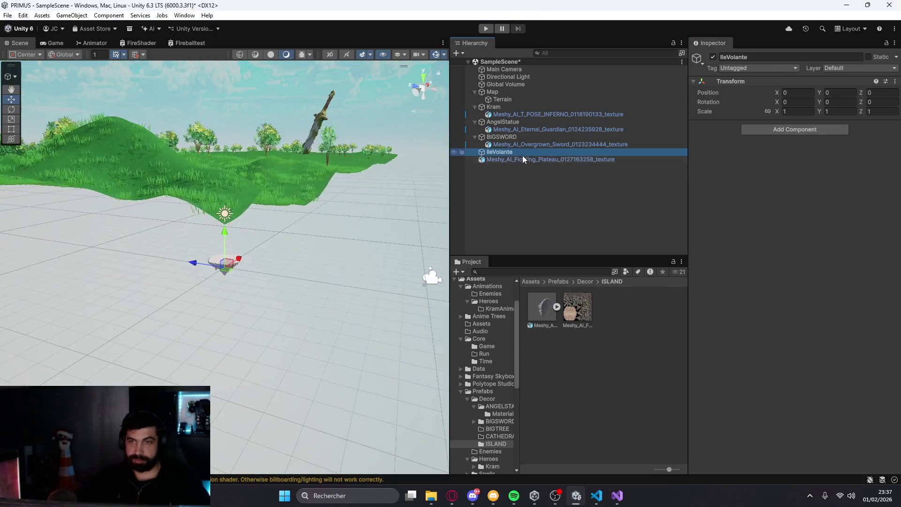
left_click_drag(503, 162, 507, 153)
left_click(474, 152)
mouse_move(542, 308)
left_mouse_down()
mouse_move(543, 241)
mouse_move(521, 162)
mouse_move(540, 161)
left_mouse_up()
left_click_drag(225, 242, 213, 134)
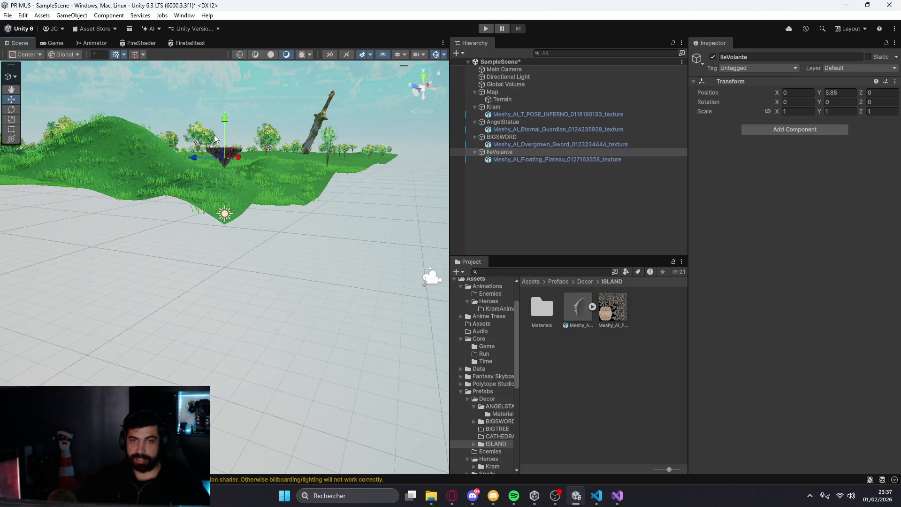
Set IleVolante's scale to 30, 30, 30, replacing an initial 50
left_click(508, 153)
scroll(322, 220, "up", 5)
mouse_move(321, 221)
left_mouse_down()
mouse_move(309, 380)
mouse_move(281, 323)
left_mouse_up()
scroll(282, 323, "down", 5)
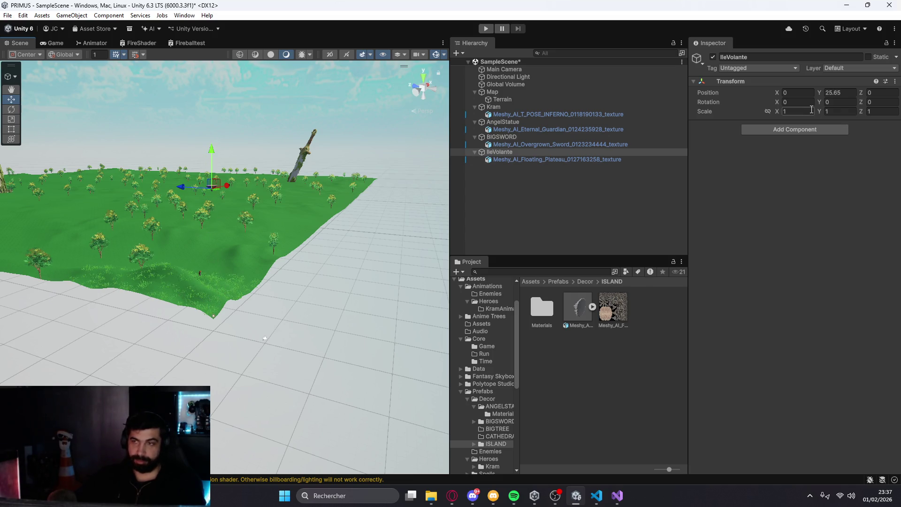
type("50")
left_click(841, 111)
type("50")
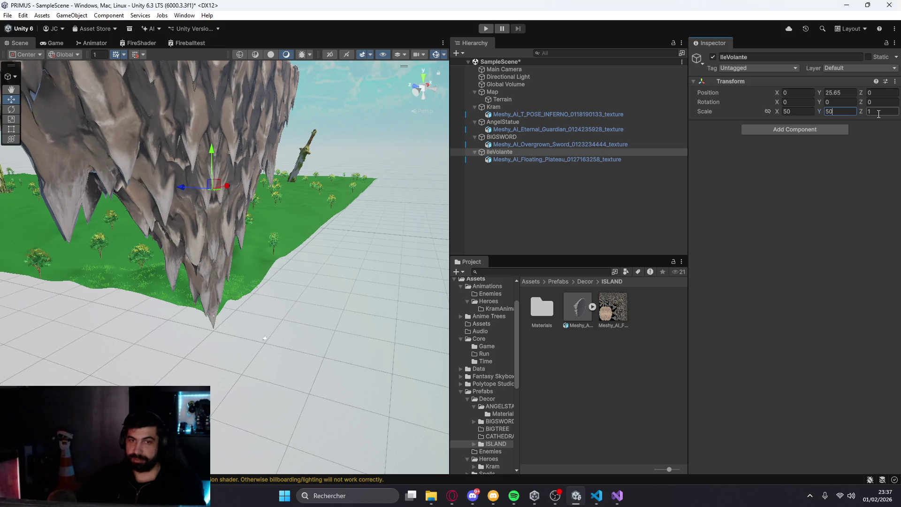
left_click(878, 112)
type("50")
scroll(319, 197, "down", 5)
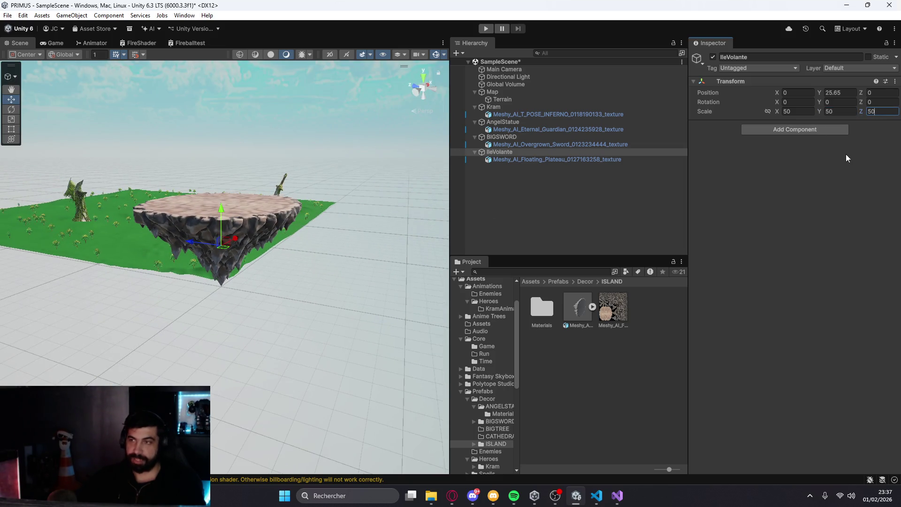
type("30")
left_click(840, 111)
type("30")
left_click(875, 111)
type("30")
Slide the island along Z and X past the terrain with the Move gizmo
left_click_drag(270, 188, 425, 309)
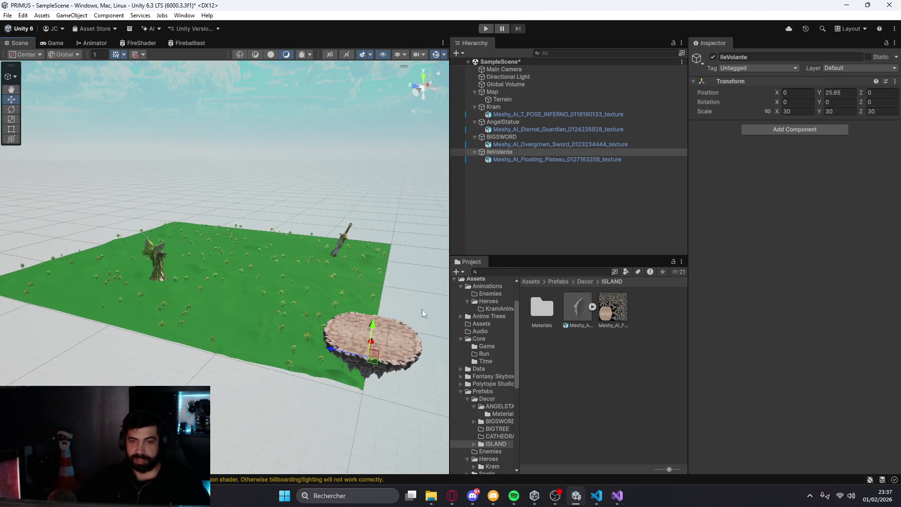
left_click_drag(347, 354, 19, 241)
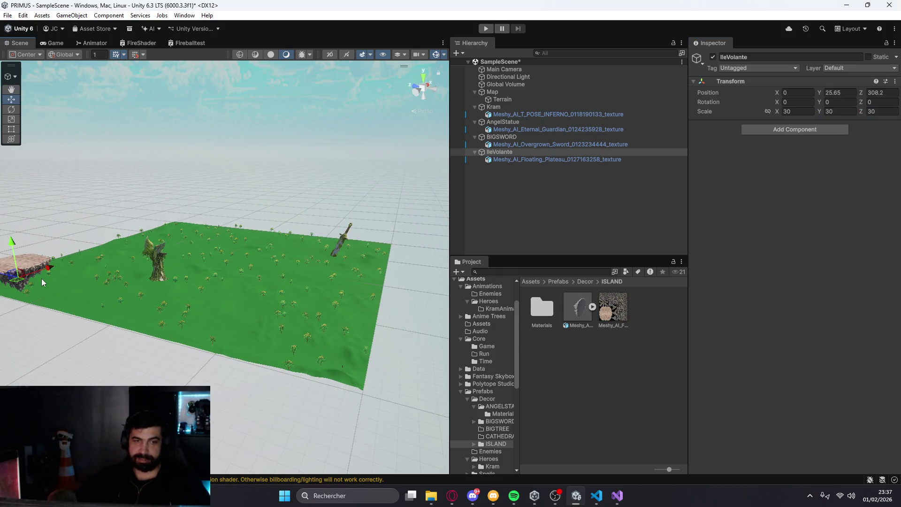
left_click_drag(41, 271, 206, 194)
key("f")
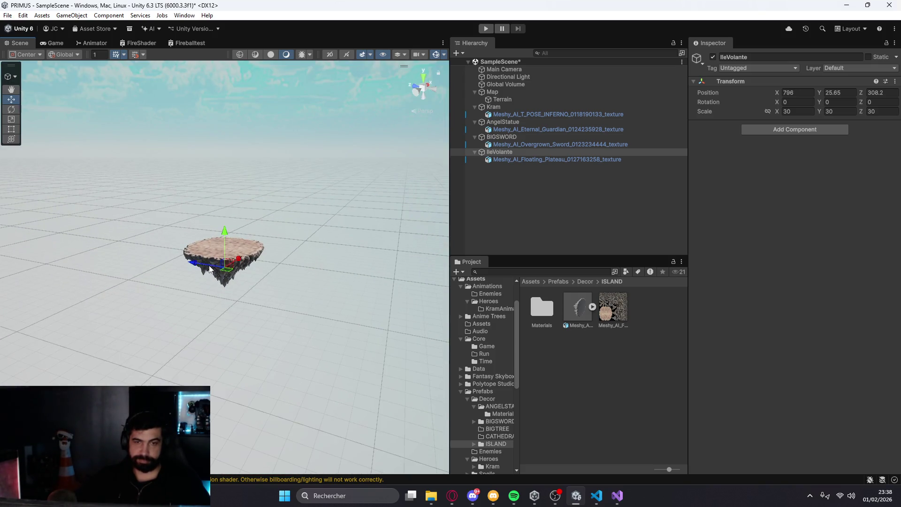
Drag IleVolante to about 435.2, -3.6, 382.3, just beyond the terrain's edge
left_click_drag(209, 269, 56, 258)
scroll(265, 245, "up", 3)
mouse_move(127, 258)
left_mouse_down("alt")
mouse_move(266, 249)
mouse_move(328, 232)
left_mouse_up("alt")
mouse_move(447, 224)
left_mouse_down()
mouse_move(418, 253)
mouse_move(136, 286)
mouse_move(362, 286)
mouse_move(378, 257)
mouse_move(510, 263)
mouse_move(528, 249)
mouse_move(3, 230)
mouse_move(165, 210)
mouse_move(899, 216)
left_mouse_up()
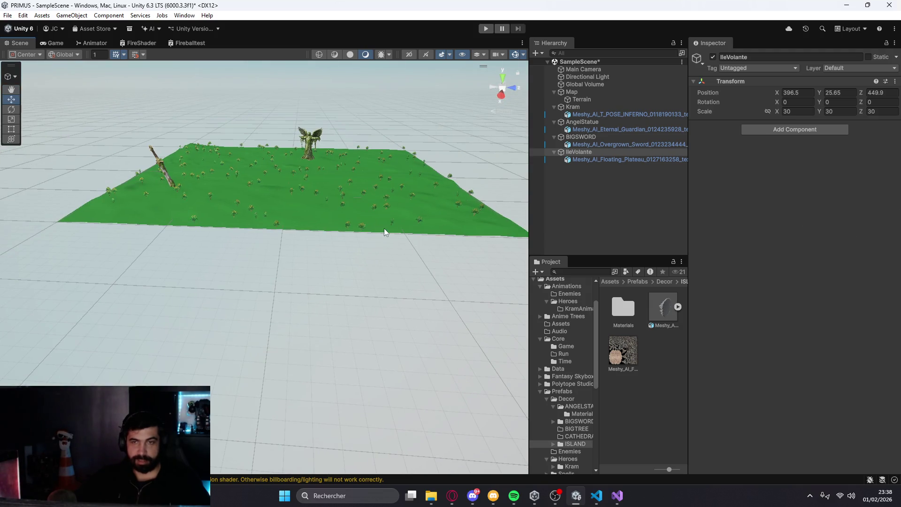
mouse_move(396, 226)
left_mouse_down("alt")
mouse_move(443, 209)
mouse_move(373, 213)
mouse_move(376, 227)
mouse_move(338, 168)
mouse_move(221, 159)
left_mouse_up("alt")
left_click_drag(191, 127, 194, 173)
mouse_move(235, 205)
left_mouse_down()
mouse_move(172, 204)
mouse_move(163, 228)
mouse_move(173, 228)
mouse_move(91, 306)
mouse_move(139, 244)
mouse_move(138, 217)
left_mouse_up()
mouse_move(201, 150)
left_mouse_down()
mouse_move(361, 215)
mouse_move(326, 229)
mouse_move(346, 223)
mouse_move(383, 237)
mouse_move(412, 220)
mouse_move(234, 220)
mouse_move(237, 167)
mouse_move(359, 271)
mouse_move(376, 244)
mouse_move(444, 238)
mouse_move(452, 252)
mouse_move(338, 249)
mouse_move(333, 222)
mouse_move(350, 207)
mouse_move(364, 213)
left_mouse_up()
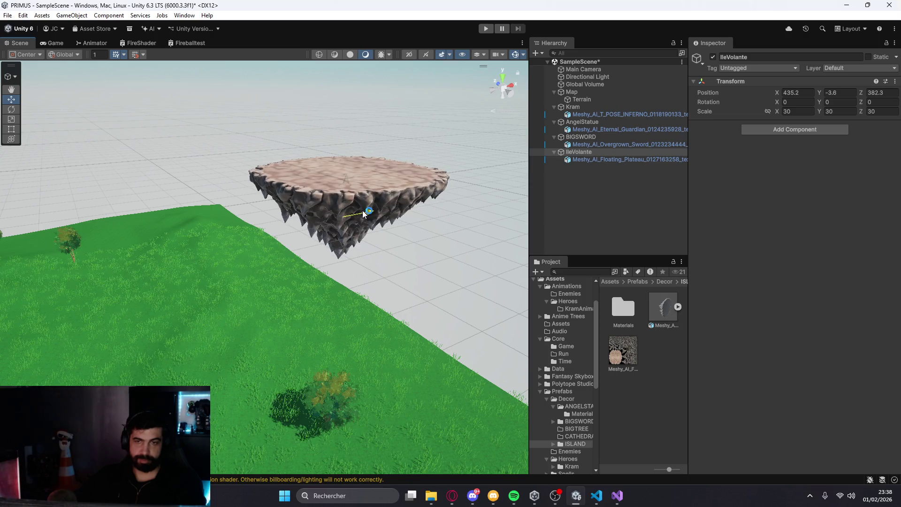
left_click(410, 249)
scroll(401, 253, "down", 3)
mouse_move(412, 235)
left_mouse_down()
mouse_move(222, 220)
mouse_move(329, 188)
mouse_move(378, 218)
mouse_move(376, 255)
left_mouse_up()
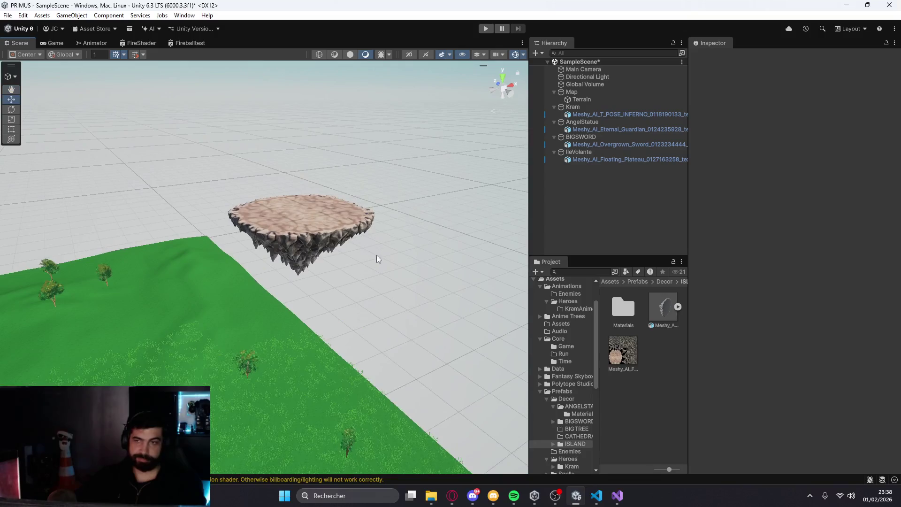
Create an empty GameObject in the Hierarchy named Cathedrale
right_click(567, 168)
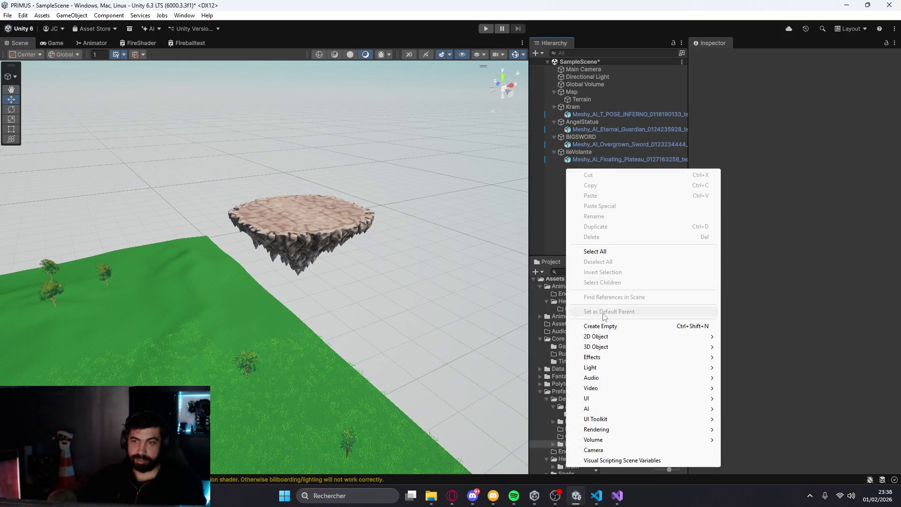
left_click(609, 330)
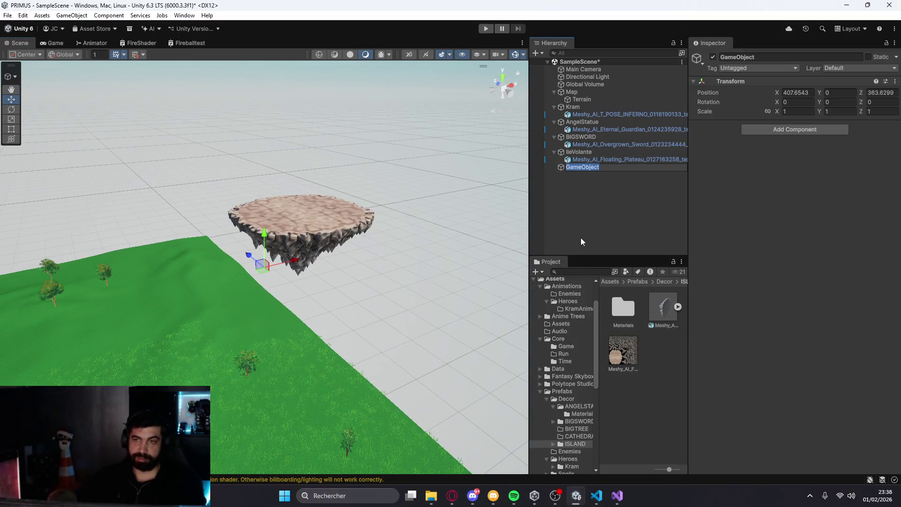
type("Ca")
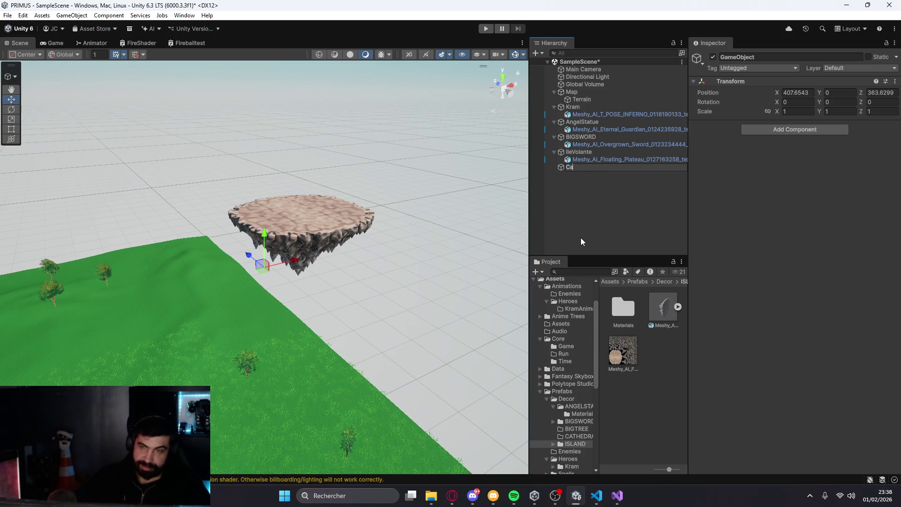
type("thedrale")
key("Return")
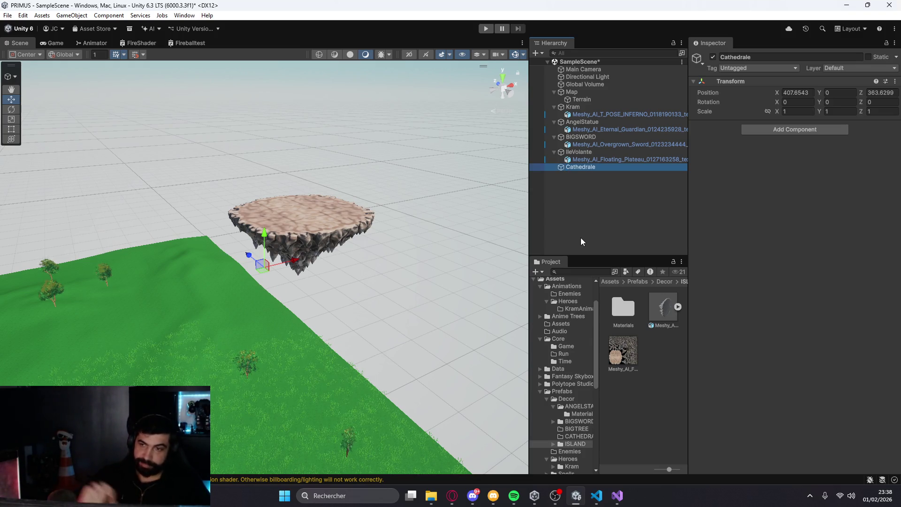
Open the empty Assets/Prefabs/Decor/CATHEDRALE folder in the Project window
left_click(666, 282)
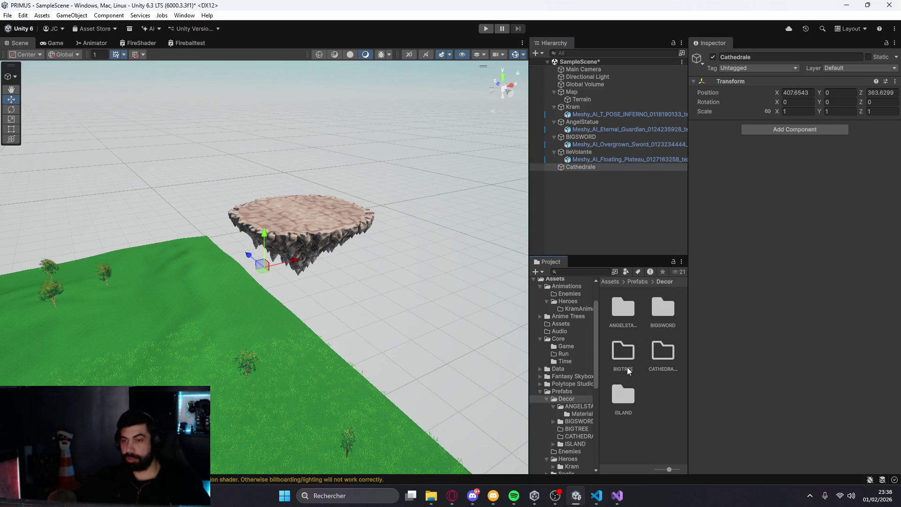
double_click(664, 352)
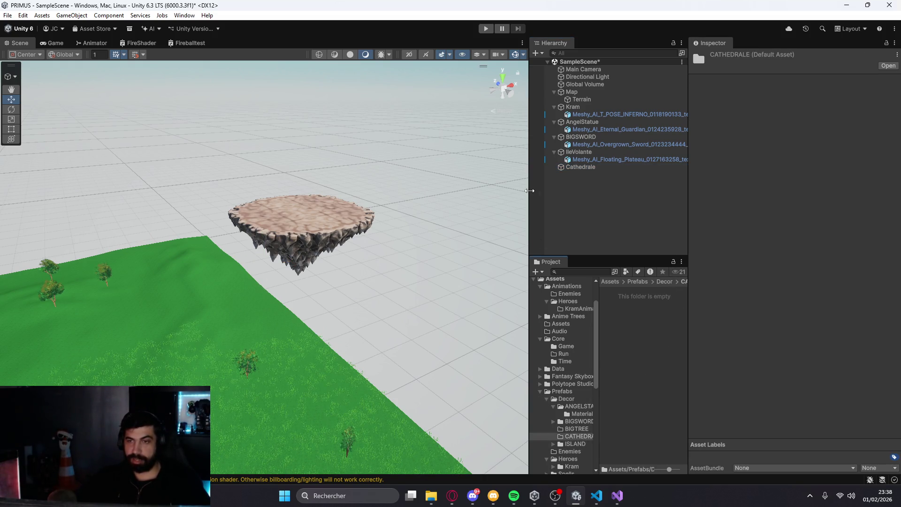
left_click_drag(529, 190, 401, 192)
left_click(430, 494)
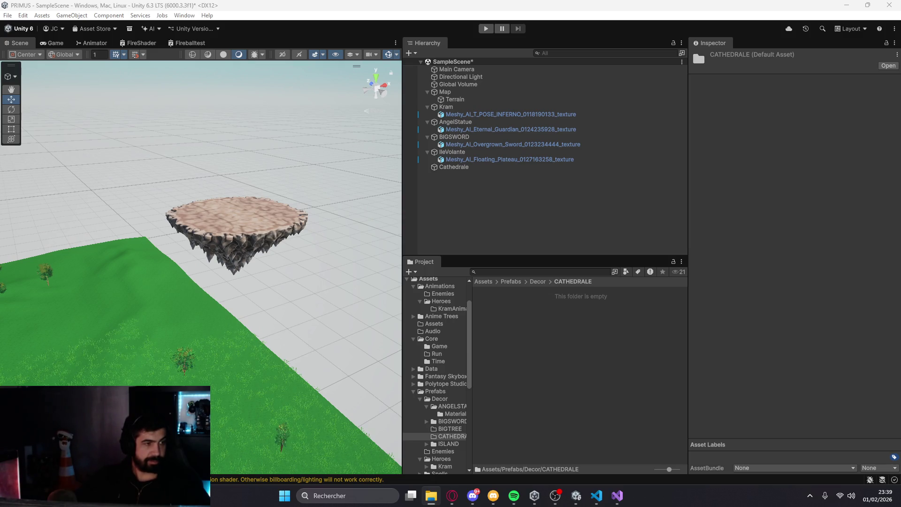
Import the cathedral model and texture into CATHEDRALE and nest the model under Cathedrale
mouse_move(451, 9)
left_mouse_down()
mouse_move(574, 333)
mouse_move(542, 328)
left_mouse_up()
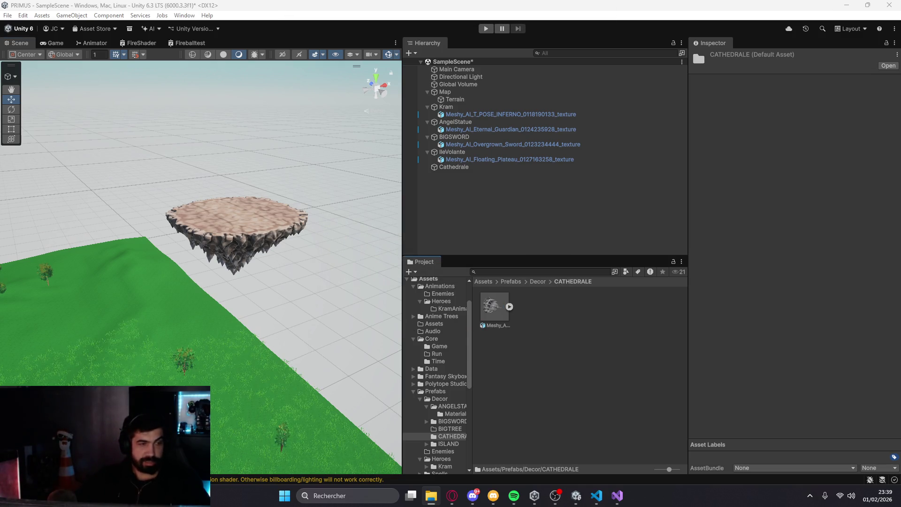
left_click_drag(495, 307, 487, 373)
left_click_drag(547, 318, 546, 318)
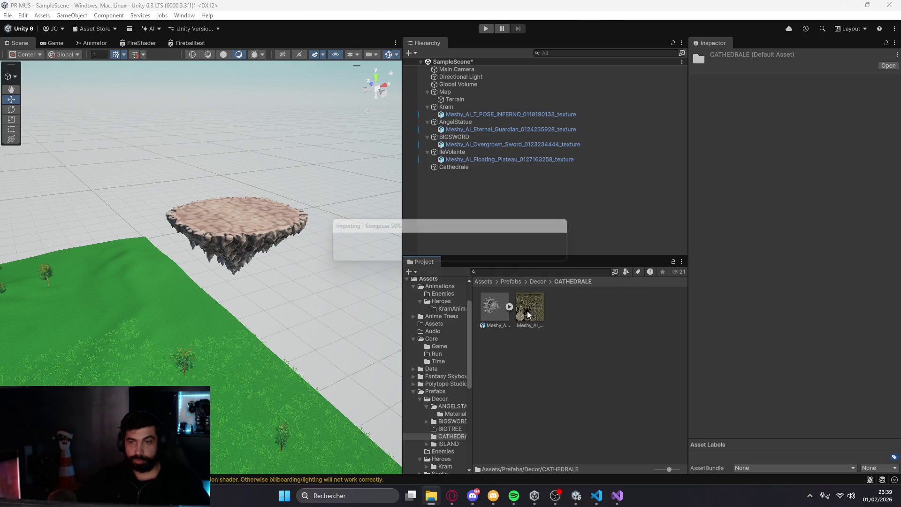
left_click_drag(493, 306, 455, 169)
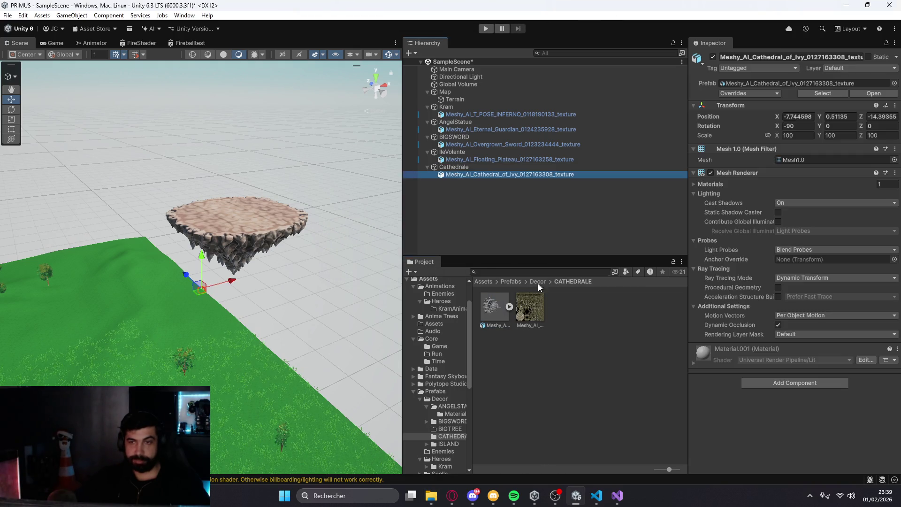
left_click_drag(536, 310, 499, 176)
Reset Cathedrale's transform and zero the cathedral mesh's position at the origin
left_click(454, 167)
left_click(895, 81)
left_click(763, 90)
left_click(503, 175)
left_click(810, 117)
type("0")
left_click(845, 117)
left_click(498, 167)
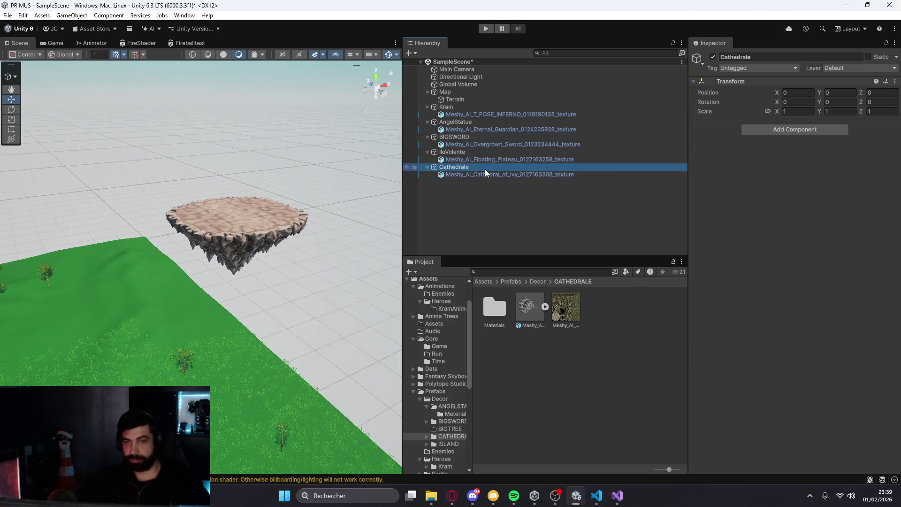
key("f")
scroll(260, 298, "down", 3)
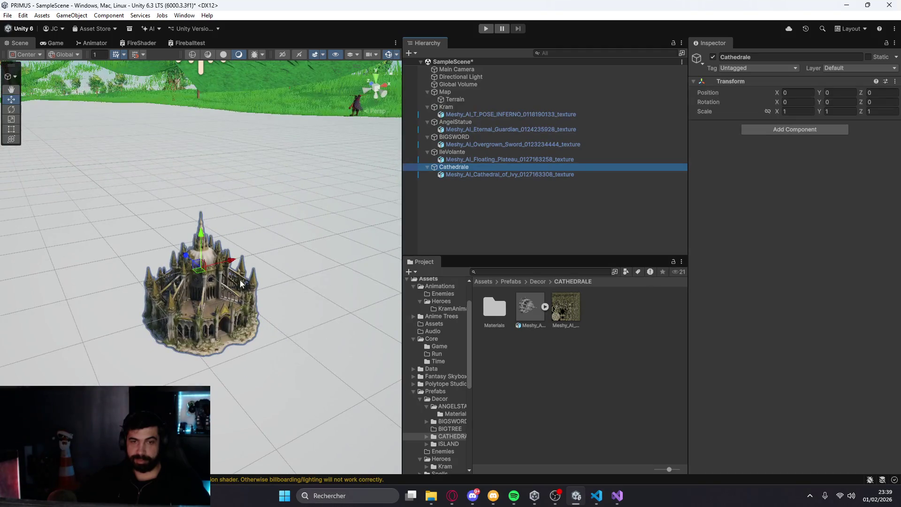
Raise Cathedrale onto the terrain and set its scale to 30 on all axes
scroll(204, 259, "down", 5)
left_click_drag(204, 249, 206, 197)
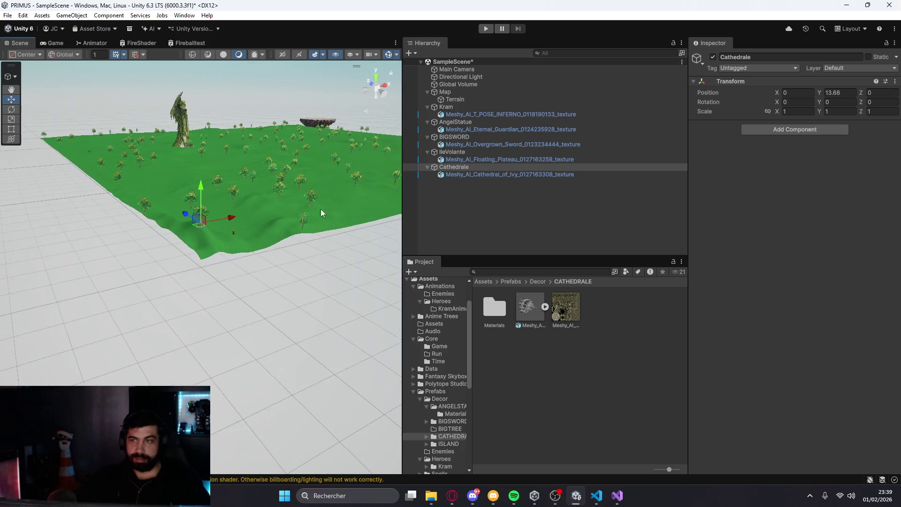
type("30")
key("Tab")
type("30")
key("Tab")
type("30")
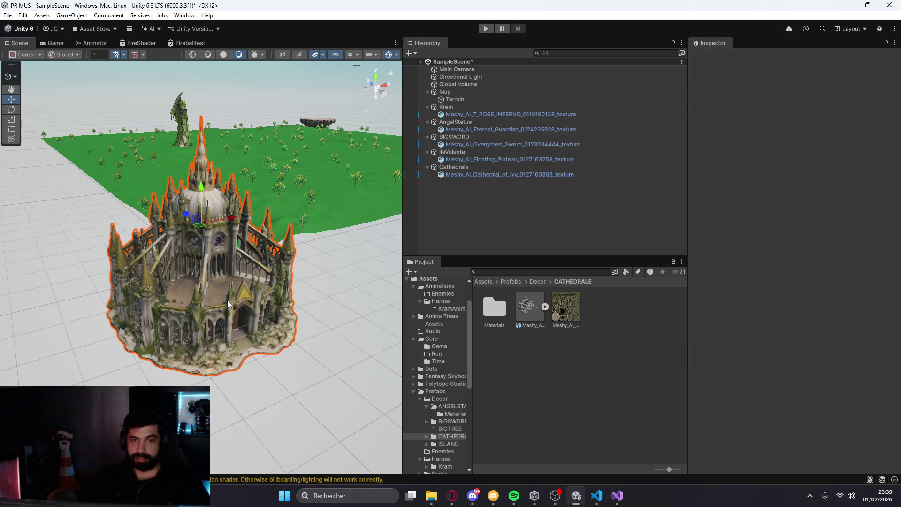
Shift the cathedral mesh along X inside the Cathedrale group
left_click(283, 251)
left_click_drag(227, 229, 399, 221)
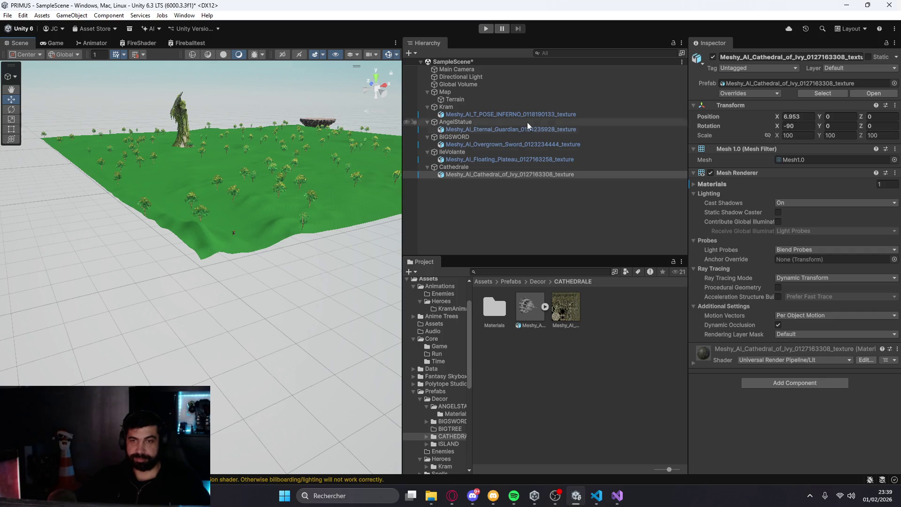
scroll(167, 300, "up", 5)
key("f")
scroll(227, 258, "down", 4)
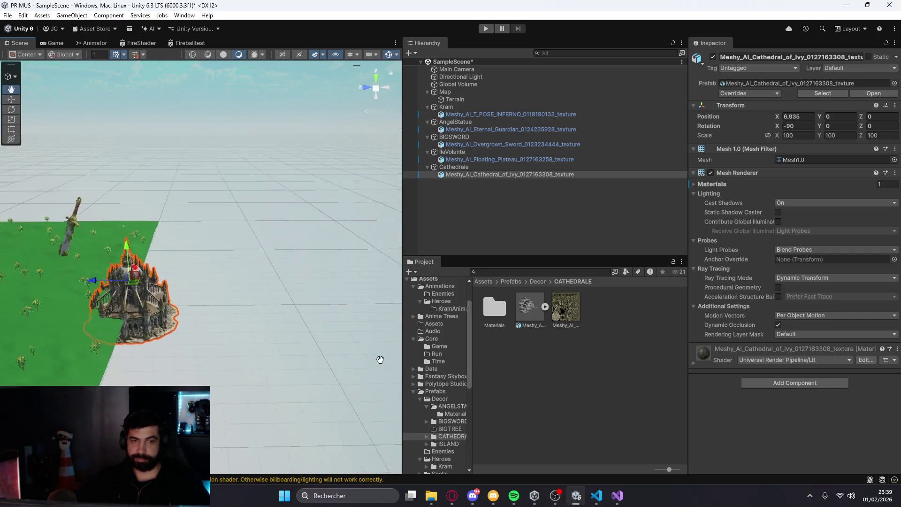
left_click(148, 275)
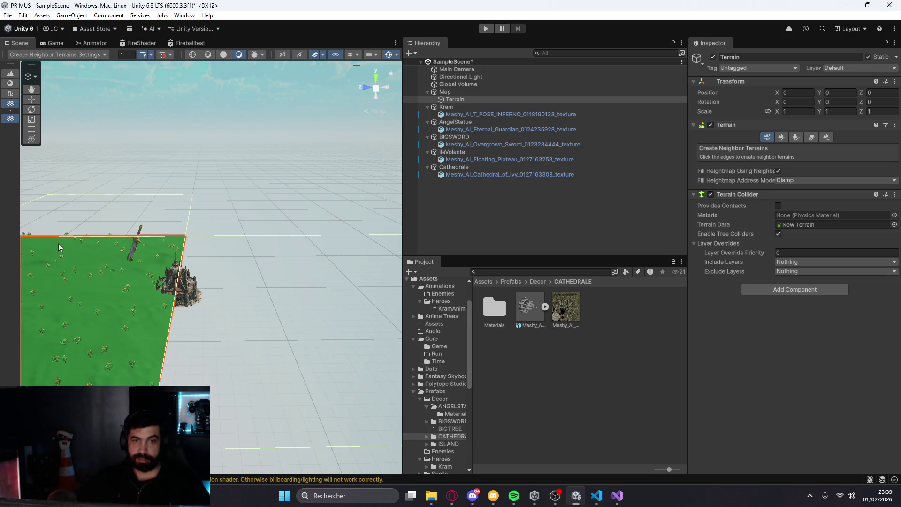
left_click(448, 168)
double_click(449, 167)
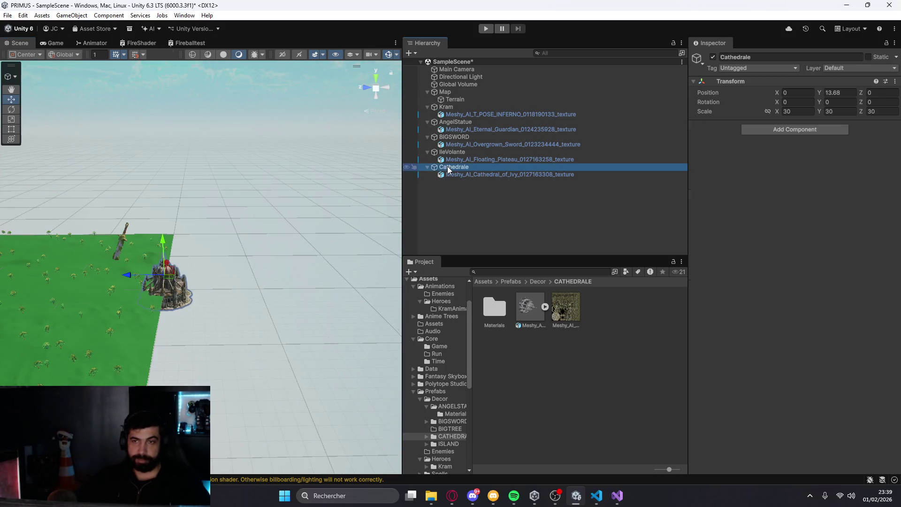
Move Cathedrale back onto the floating plateau and nudge its mesh up onto the surface
left_click_drag(61, 282, 199, 259)
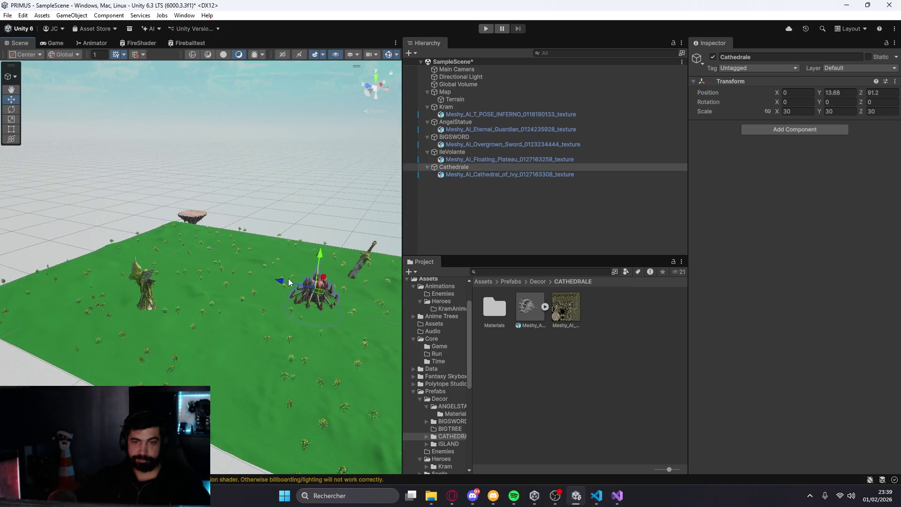
mouse_move(287, 280)
left_mouse_down()
mouse_move(100, 238)
mouse_move(196, 209)
left_mouse_up()
left_click(196, 191)
left_click(192, 214)
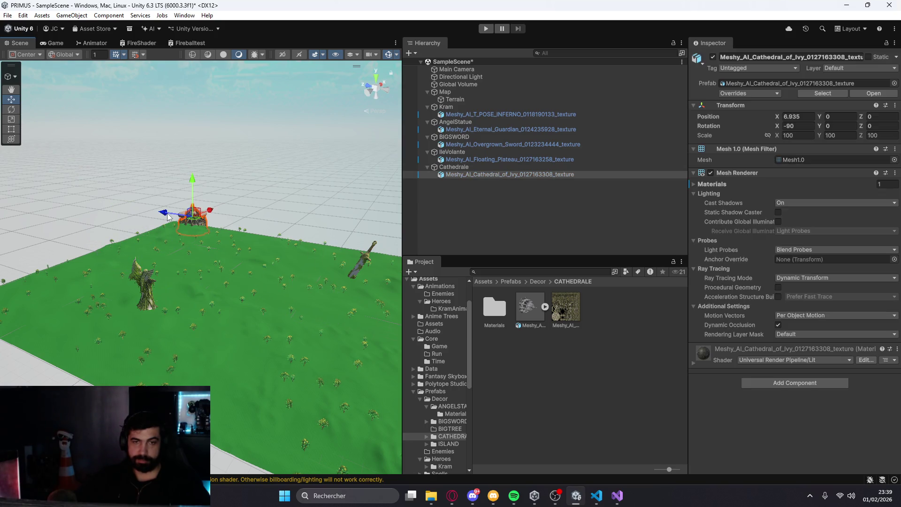
mouse_move(200, 212)
left_mouse_down()
mouse_move(206, 202)
mouse_move(196, 192)
left_mouse_up()
key("f")
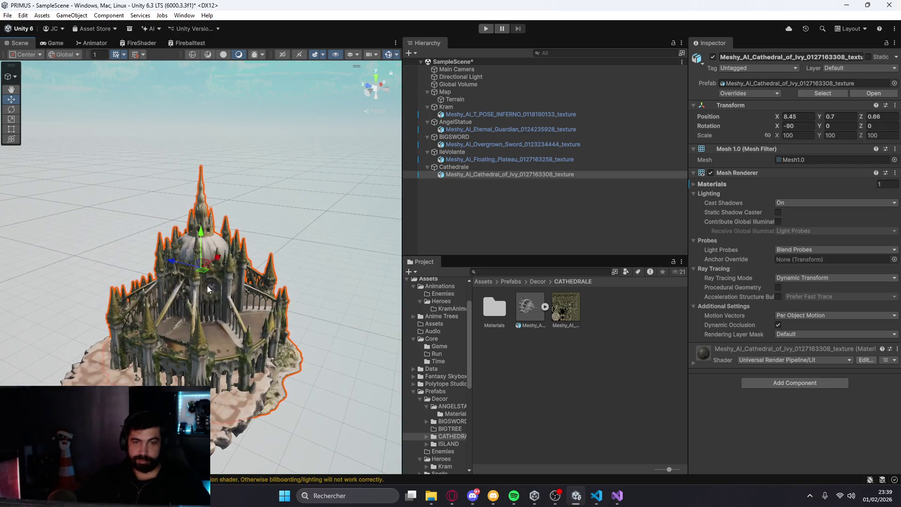
left_click_drag(201, 249, 201, 236)
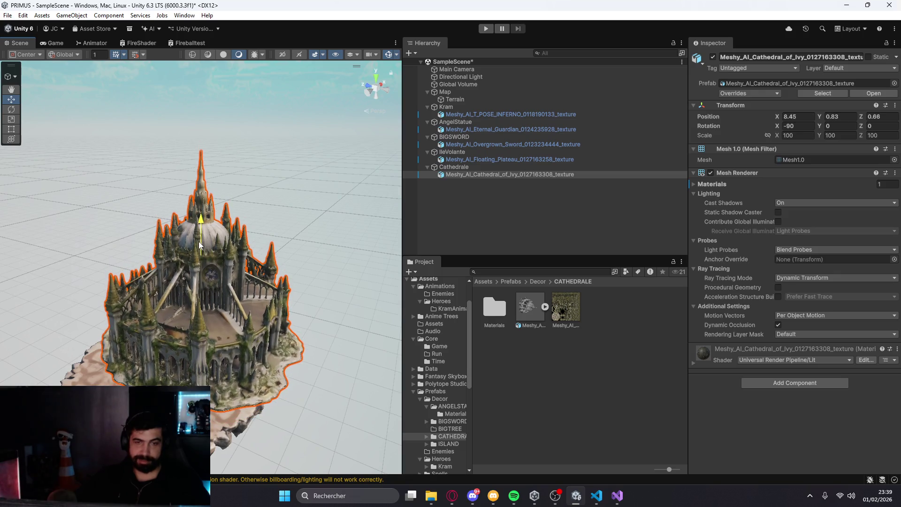
Set the Cathedrale scale to 25
left_click(491, 168)
left_click(811, 111)
type("25")
key("Tab")
key("Tab")
type("25")
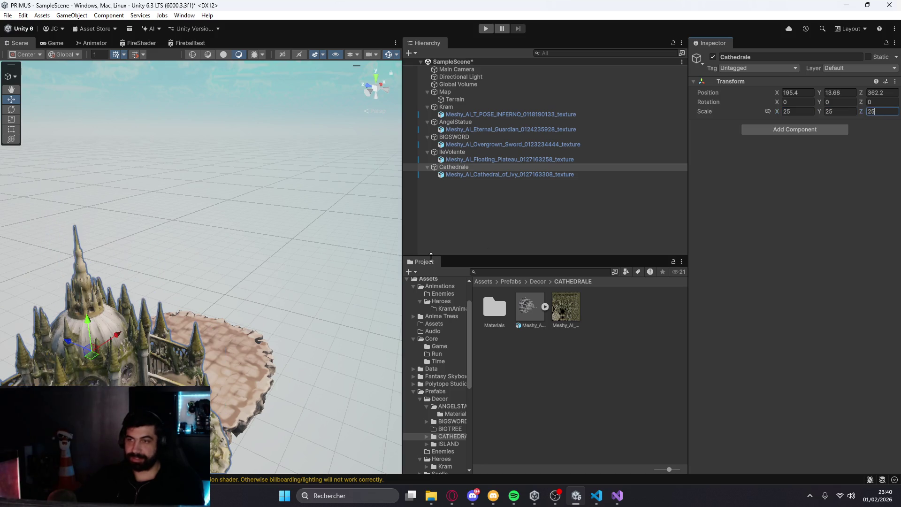
left_click(518, 165)
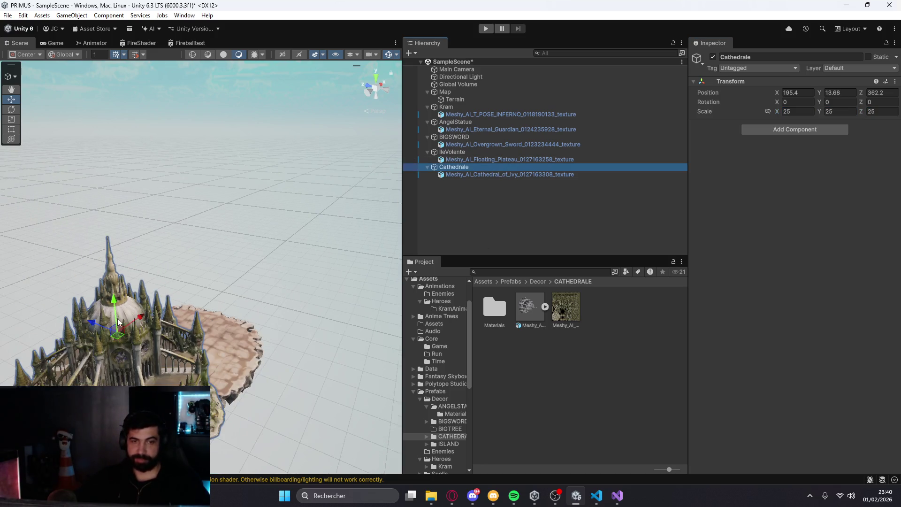
Slide the cathedral over the island and rotate it around its vertical axis
mouse_move(126, 329)
left_mouse_down()
mouse_move(203, 281)
mouse_move(167, 270)
mouse_move(174, 257)
mouse_move(230, 338)
left_mouse_up()
key("f")
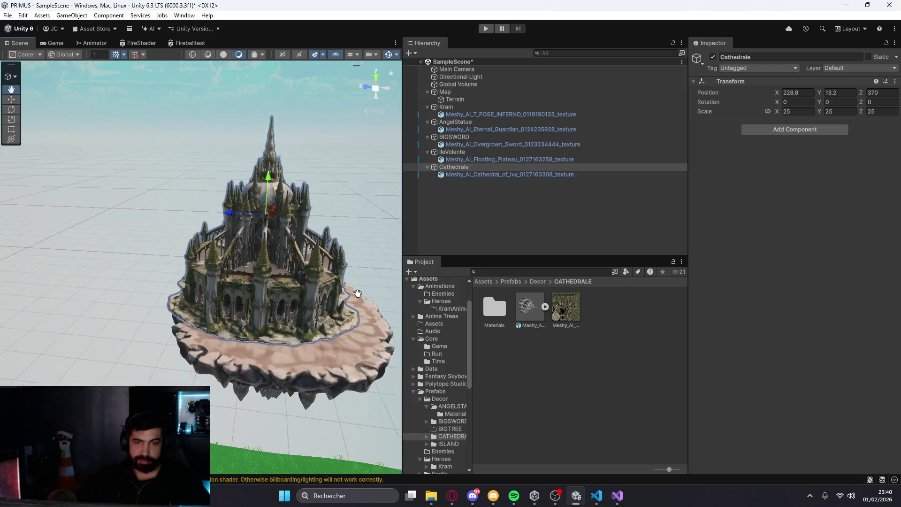
key("e")
left_click_drag(233, 216, 383, 193)
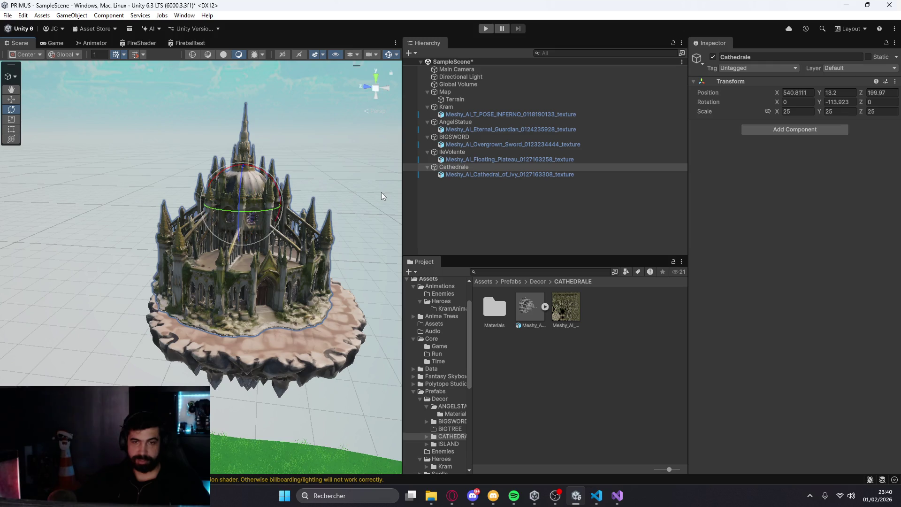
left_click(12, 99)
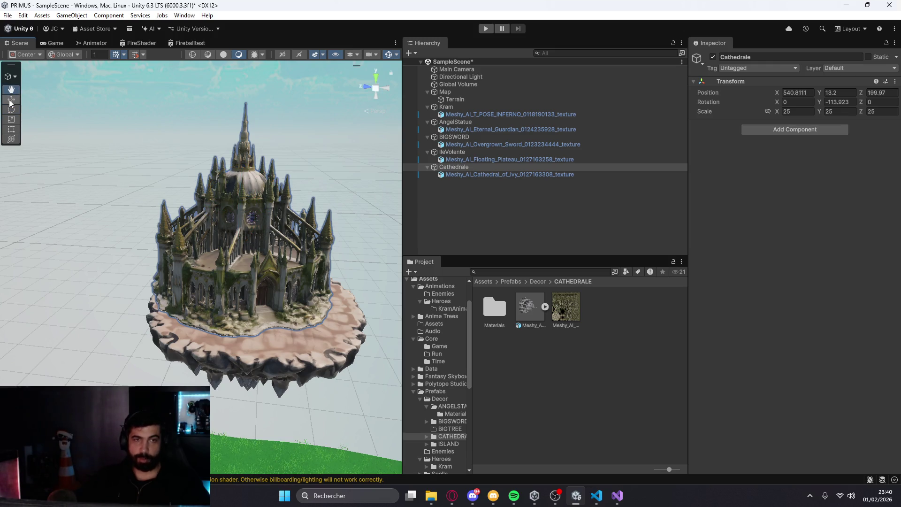
left_click_drag(257, 202, 162, 246)
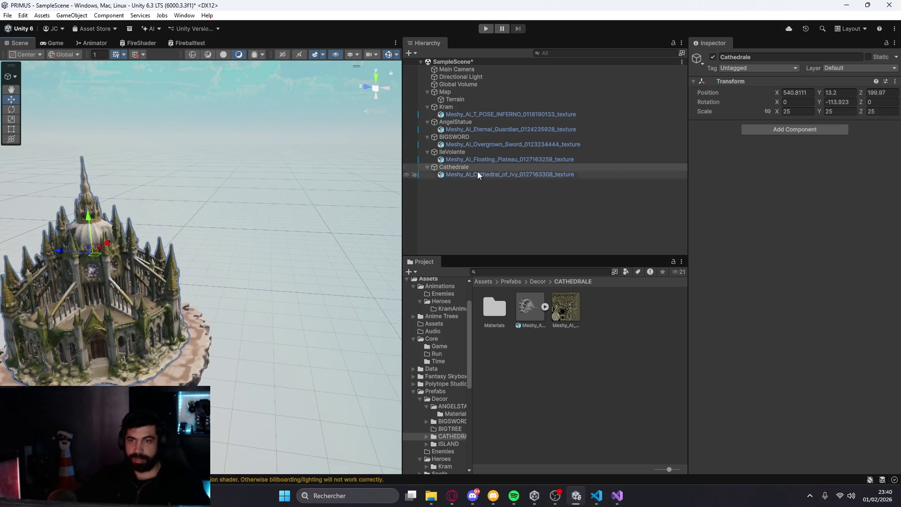
Try scale values of 30 and 27 while sliding the cathedral back onto the island
type("30")
key("Tab")
type("30")
key("Tab")
type("30")
scroll(249, 298, "down", 5)
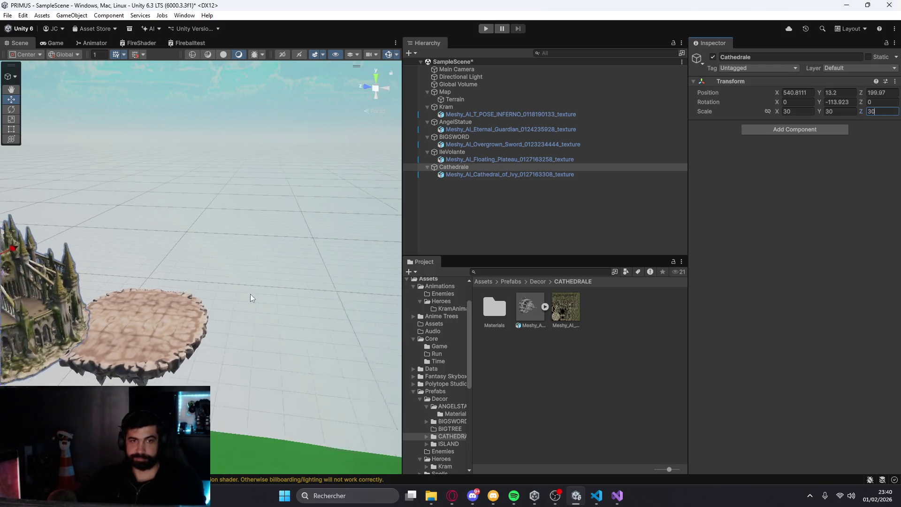
mouse_move(36, 265)
left_mouse_down()
mouse_move(120, 271)
mouse_move(146, 245)
mouse_move(126, 222)
mouse_move(137, 219)
mouse_move(98, 209)
mouse_move(118, 169)
mouse_move(131, 224)
mouse_move(121, 230)
left_mouse_up()
scroll(211, 279, "up", 3)
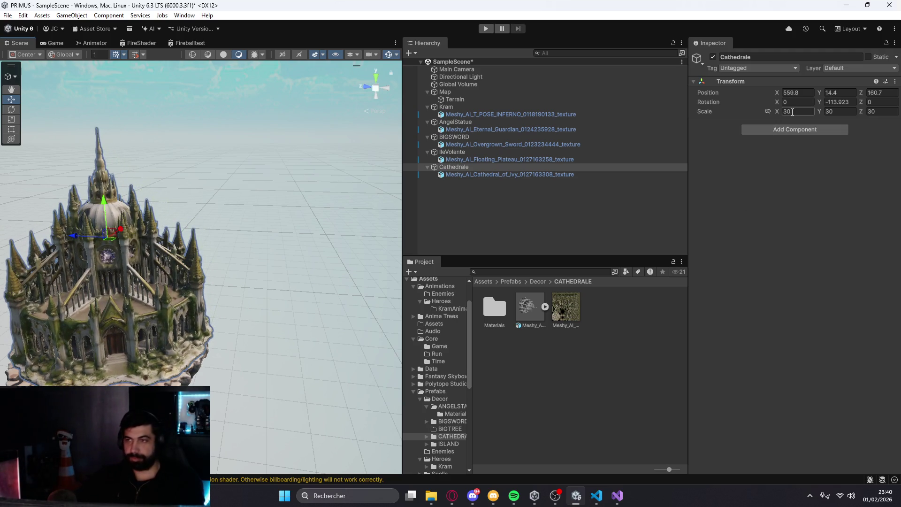
type("27")
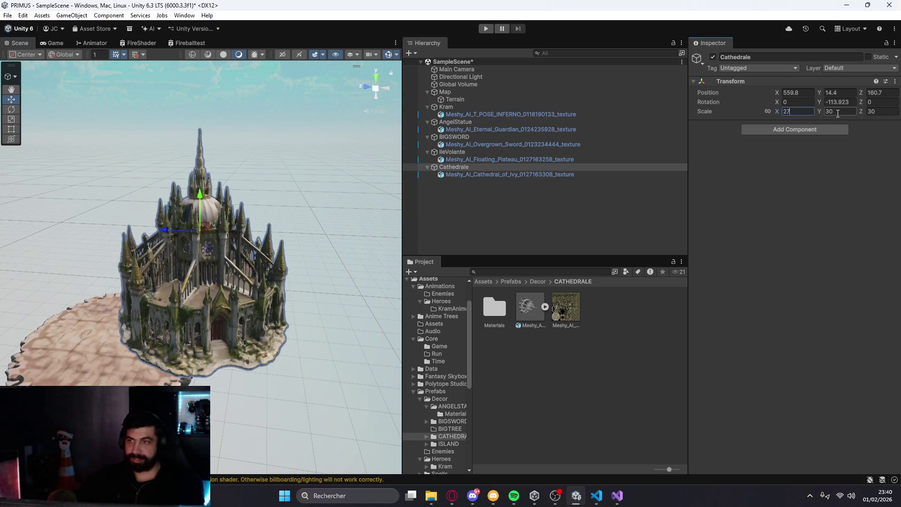
left_click(880, 113)
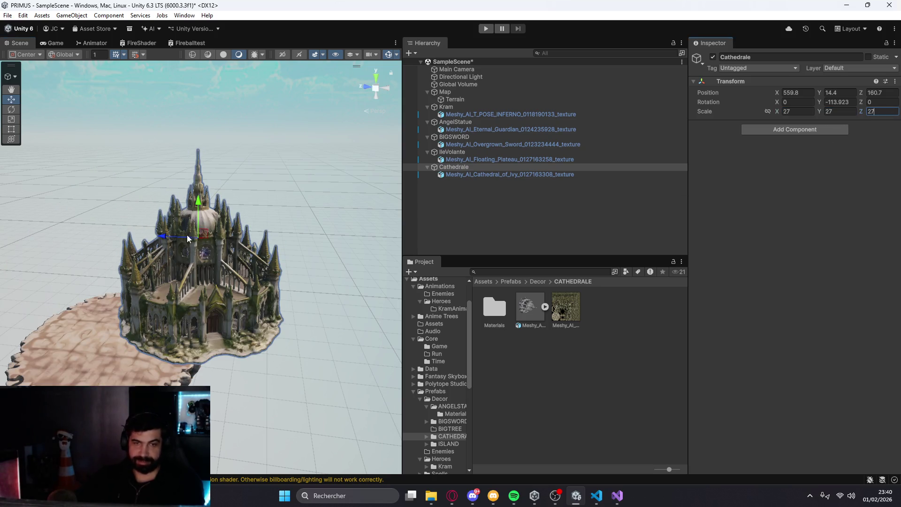
left_click_drag(190, 239, 117, 240)
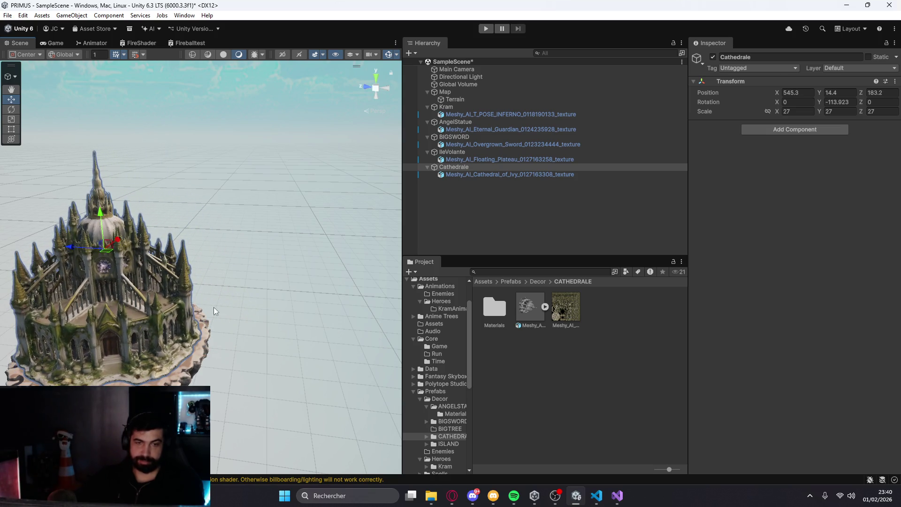
Fine-tune the cathedral's height and depth so it sits on the island
scroll(230, 309, "down", 3)
mouse_move(237, 316)
left_mouse_down()
mouse_move(237, 205)
mouse_move(264, 177)
left_mouse_up()
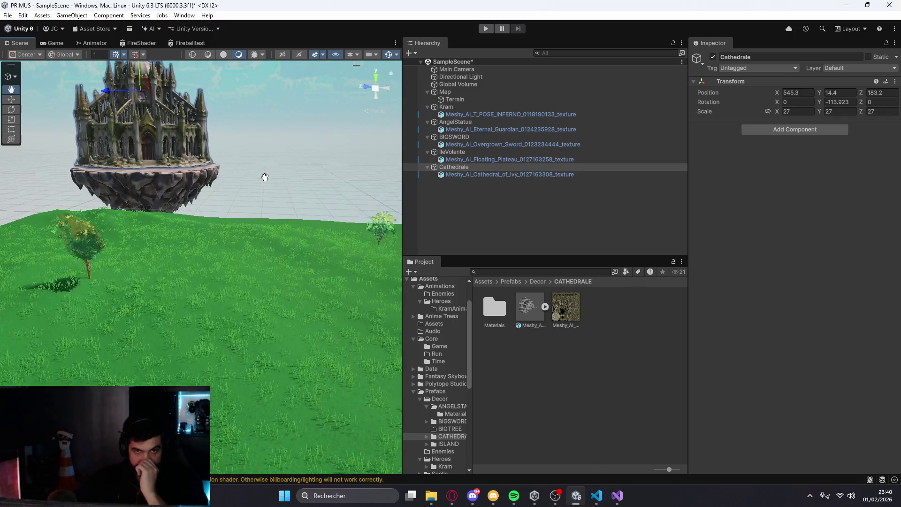
key("f")
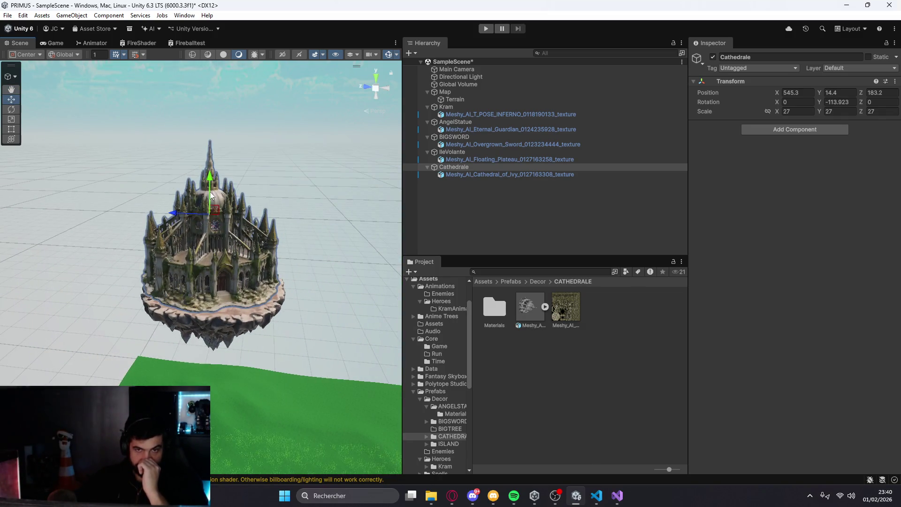
left_click_drag(210, 195, 212, 199)
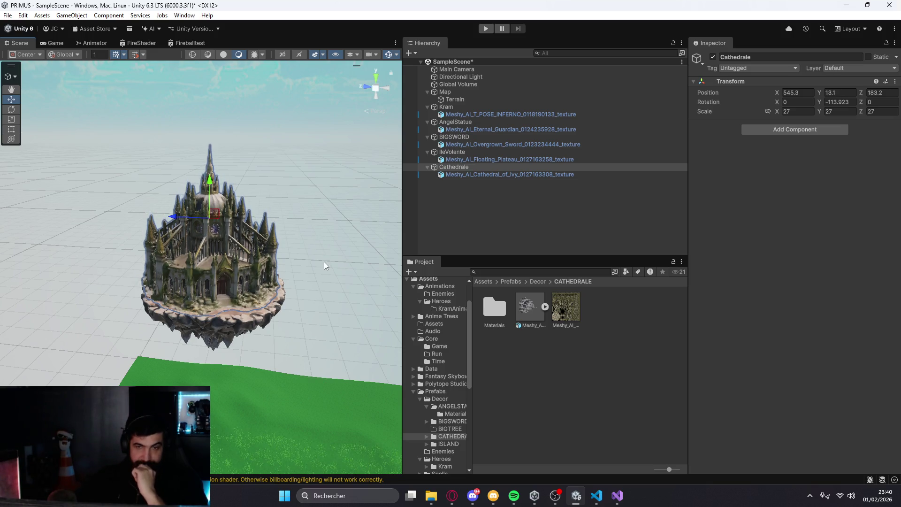
left_click_drag(209, 192, 210, 192)
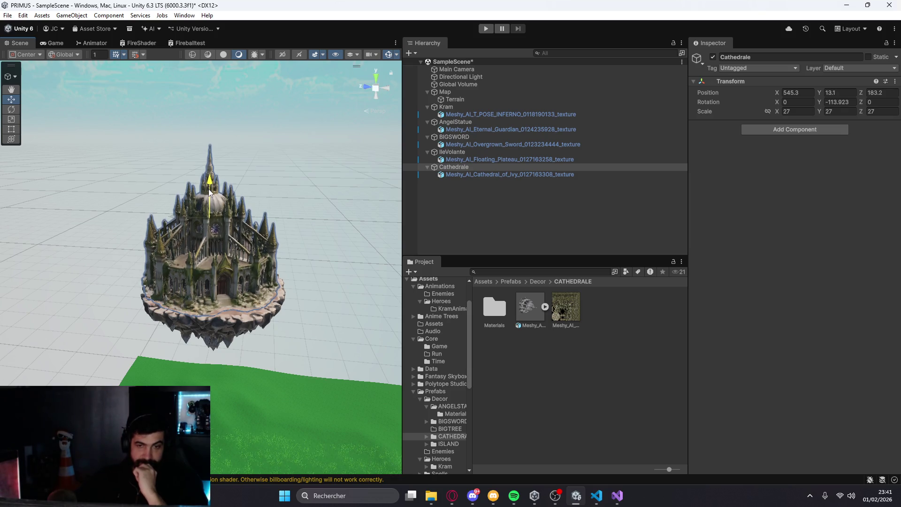
mouse_move(92, 261)
left_mouse_down()
mouse_move(227, 339)
mouse_move(301, 346)
mouse_move(235, 282)
mouse_move(226, 263)
mouse_move(233, 248)
left_mouse_up()
mouse_move(236, 249)
left_mouse_down()
mouse_move(255, 236)
mouse_move(112, 255)
mouse_move(68, 225)
mouse_move(303, 320)
left_mouse_up()
Restore the cathedral scale to 25 and shift it back toward the island centre
left_click(803, 112)
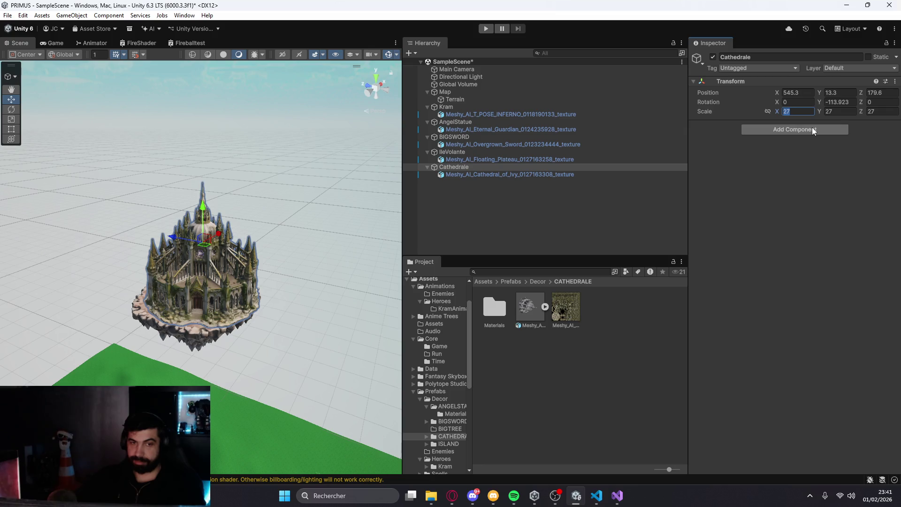
type("25")
left_click(845, 111)
type("25")
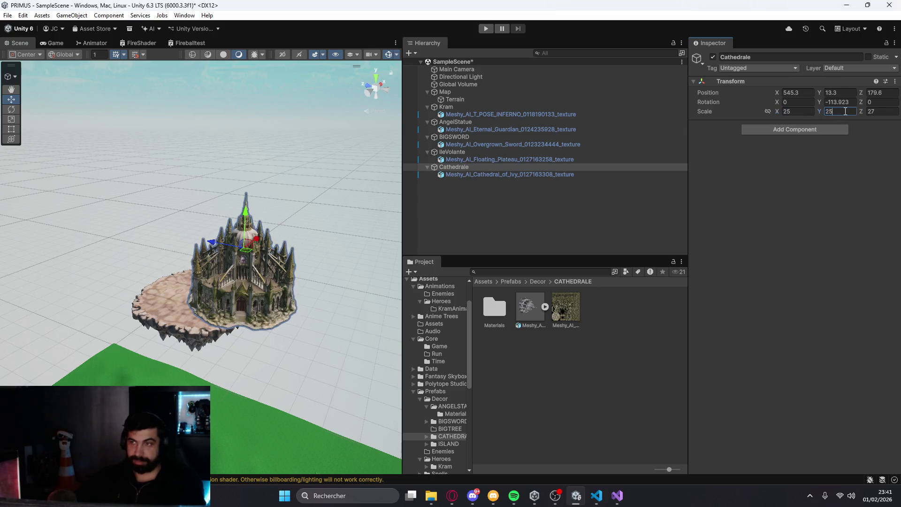
type("25")
mouse_move(227, 248)
left_mouse_down()
mouse_move(190, 243)
mouse_move(215, 240)
mouse_move(195, 229)
left_mouse_up()
scroll(244, 287, "up", 5)
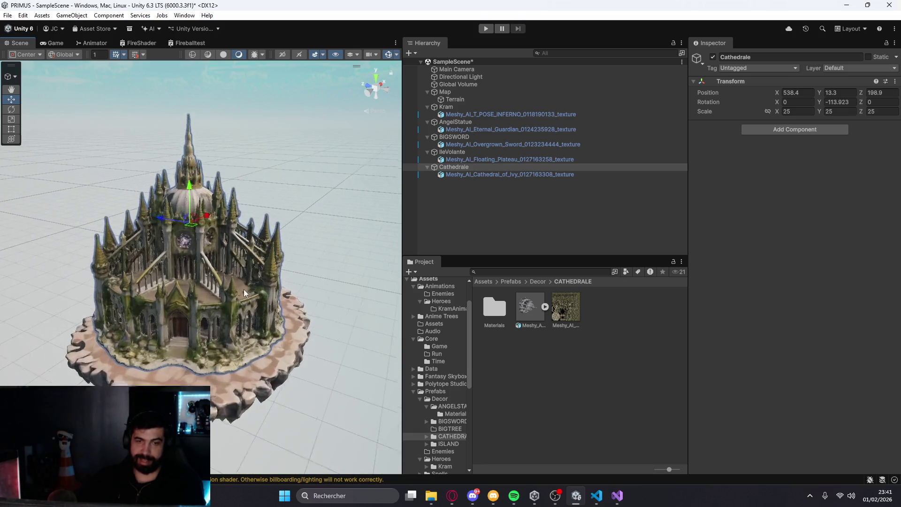
Set the IleVolante floating island scale to 28 on X, Y and Z
left_click(463, 152)
double_click(797, 112)
type("28")
key("Tab")
type("28")
key("Tab")
type("28")
mouse_move(331, 371)
left_mouse_down()
mouse_move(428, 125)
mouse_move(409, 257)
left_mouse_up()
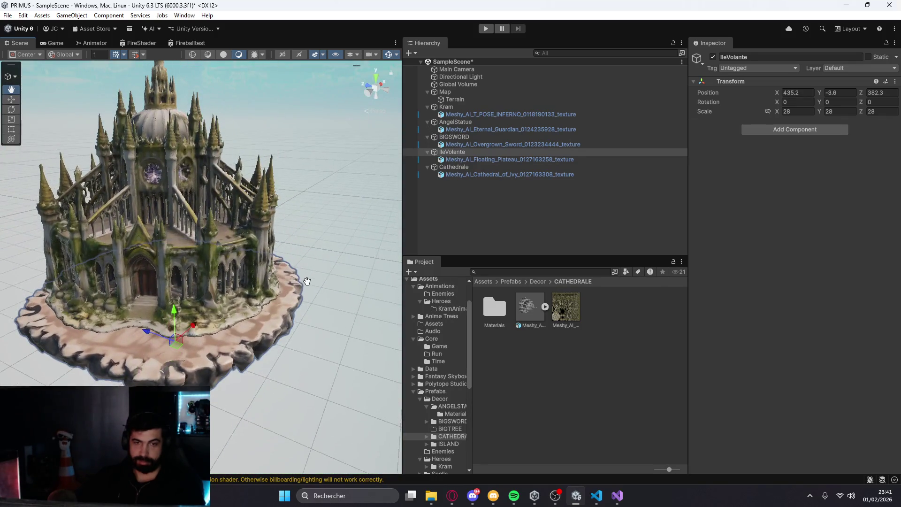
Nudge the cathedral's position and Y rotation to centre it on the island
left_click(494, 167)
left_click_drag(181, 159, 146, 164)
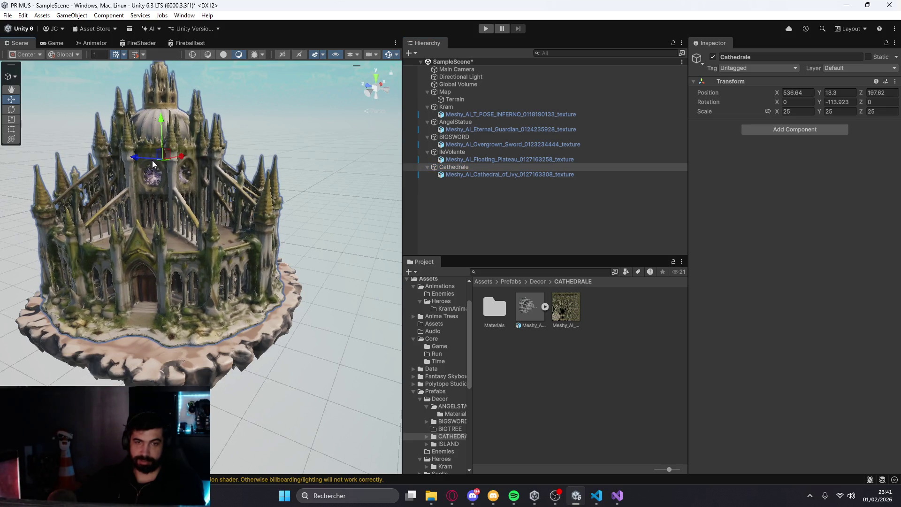
key("e")
left_click_drag(155, 164, 167, 166)
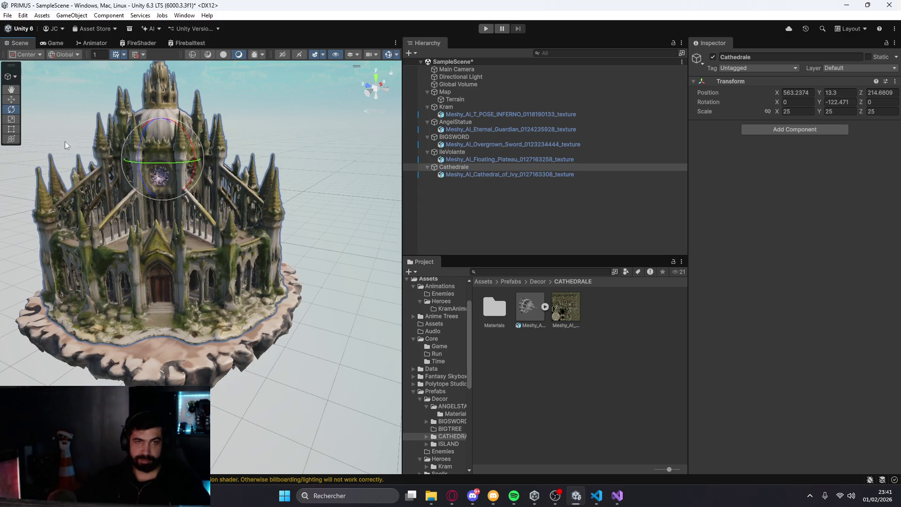
left_click(12, 99)
left_click_drag(182, 158, 181, 158)
left_click(303, 240)
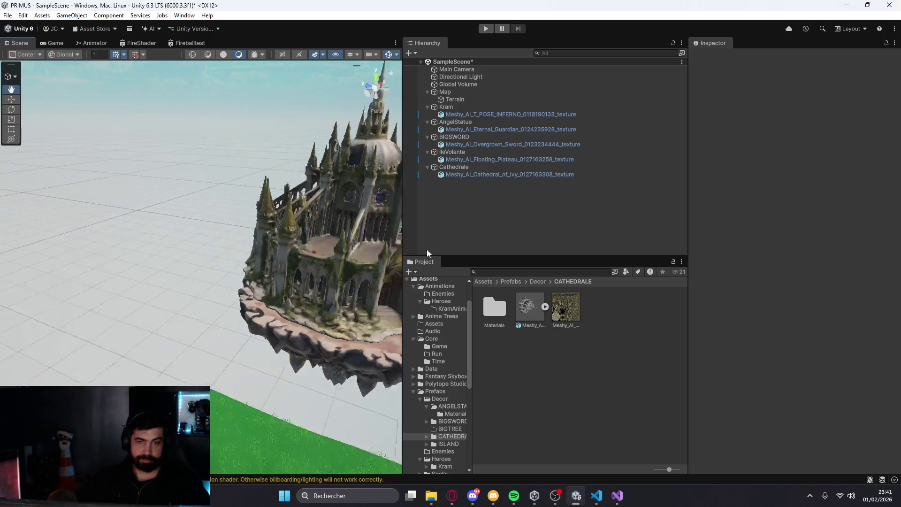
mouse_move(428, 240)
left_mouse_down()
mouse_move(409, 257)
mouse_move(294, 222)
mouse_move(218, 220)
mouse_move(340, 274)
left_mouse_up()
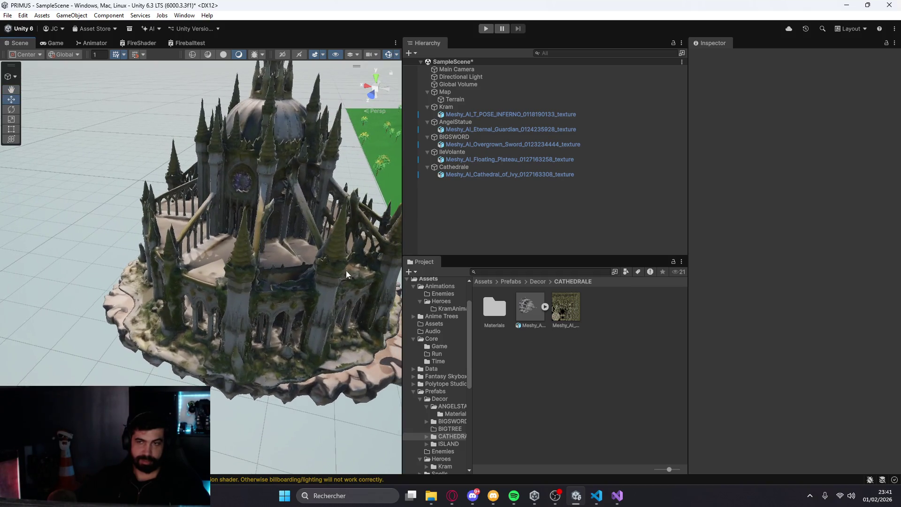
left_click(454, 167)
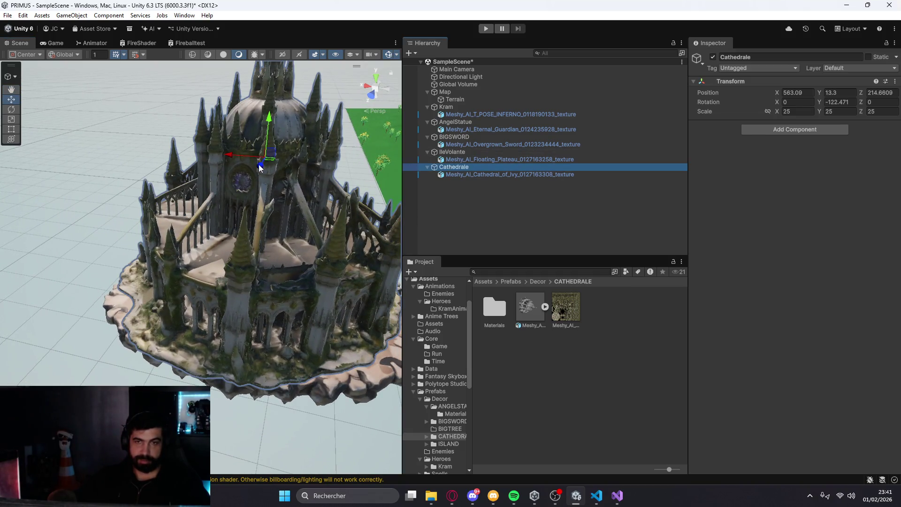
left_click_drag(262, 166, 265, 163)
left_click(388, 157)
Restore the IleVolante island scale to 30 on all three axes
left_click(452, 152)
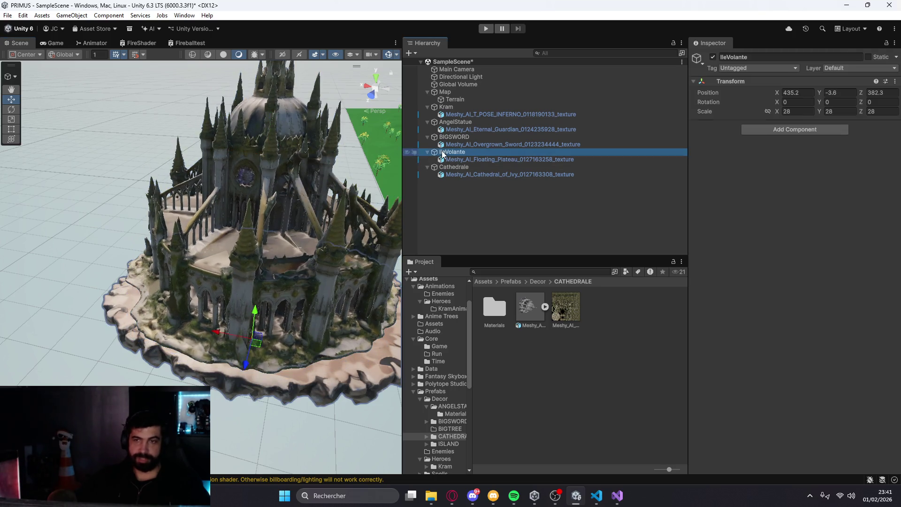
double_click(798, 111)
type("30")
double_click(840, 111)
type("30")
double_click(882, 111)
type("30")
left_click(230, 419)
scroll(253, 370, "up", 5)
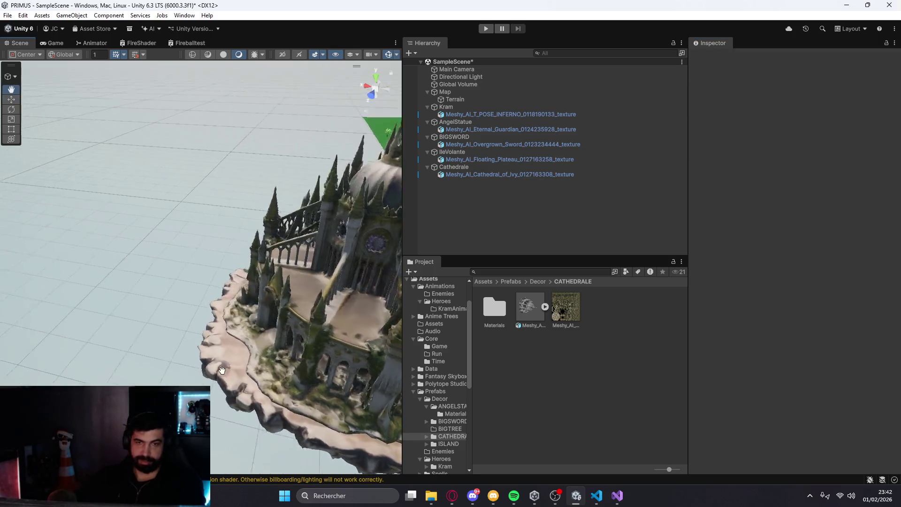
mouse_move(284, 327)
left_mouse_down()
mouse_move(339, 282)
mouse_move(241, 293)
mouse_move(299, 291)
mouse_move(291, 315)
mouse_move(302, 302)
mouse_move(232, 290)
mouse_move(229, 301)
mouse_move(172, 297)
mouse_move(252, 314)
mouse_move(263, 215)
mouse_move(235, 272)
mouse_move(271, 282)
mouse_move(218, 296)
mouse_move(232, 322)
mouse_move(275, 291)
mouse_move(283, 221)
mouse_move(250, 259)
mouse_move(271, 248)
mouse_move(285, 221)
mouse_move(261, 209)
mouse_move(249, 282)
mouse_move(267, 317)
mouse_move(233, 288)
mouse_move(245, 271)
left_mouse_up()
Set the angel statue's child mesh scale to 100 on X, Y and Z
left_click(456, 122)
left_click(532, 131)
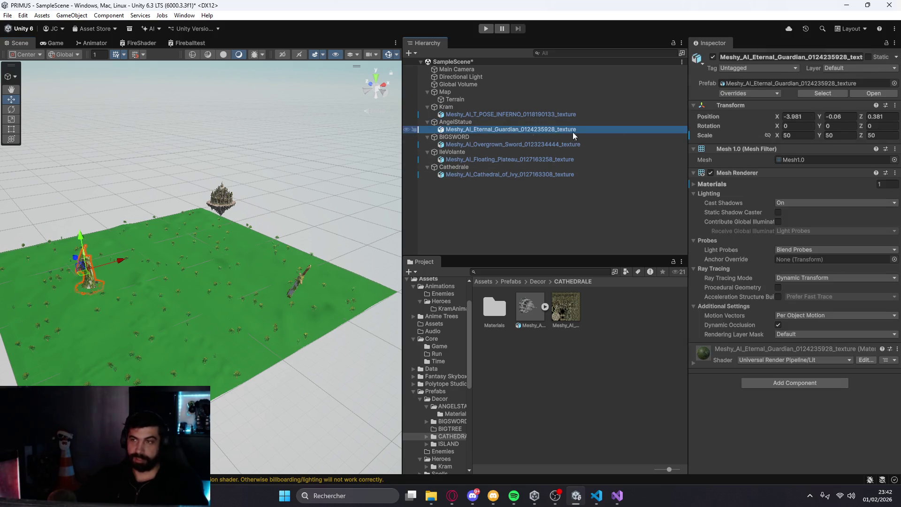
left_click(801, 133)
type("100")
key("Tab")
type("100")
left_click(872, 136)
type("100")
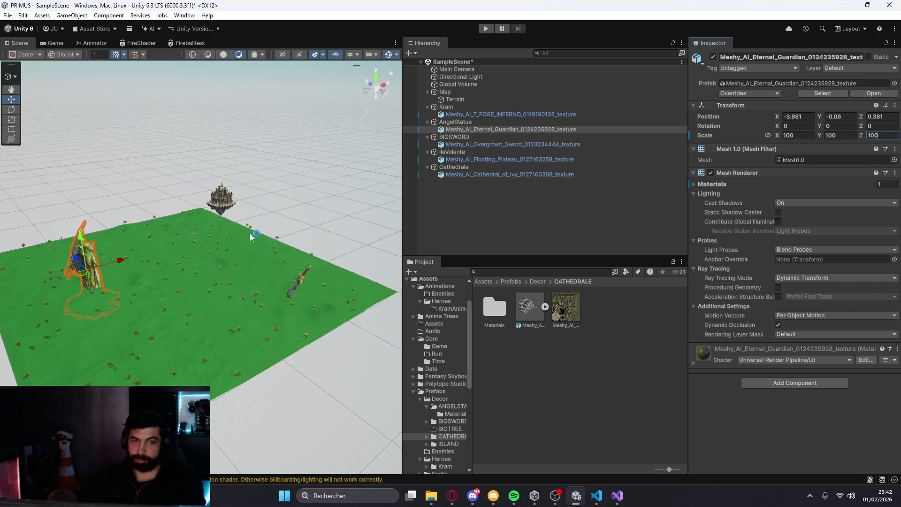
key("Return")
left_click_drag(91, 255, 85, 233)
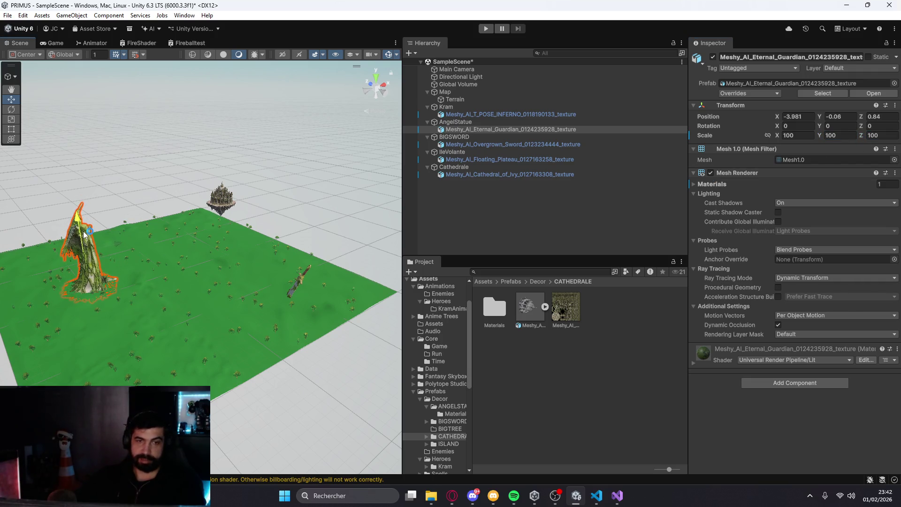
Scale the AngelStatue parent to 40 on X, Y and Z
left_click(455, 122)
left_click(788, 111)
type("40")
key("Tab")
type("40")
key("Tab")
type("40")
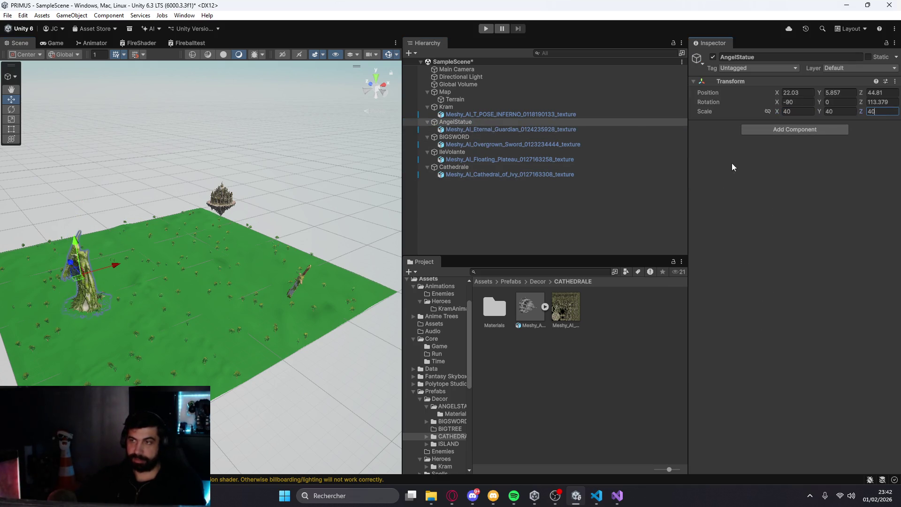
key("Return")
Raise the statue onto the grass at about Y 7.1 (position 22.03, 7.1, 44.81)
left_click_drag(79, 259, 77, 256)
key("f")
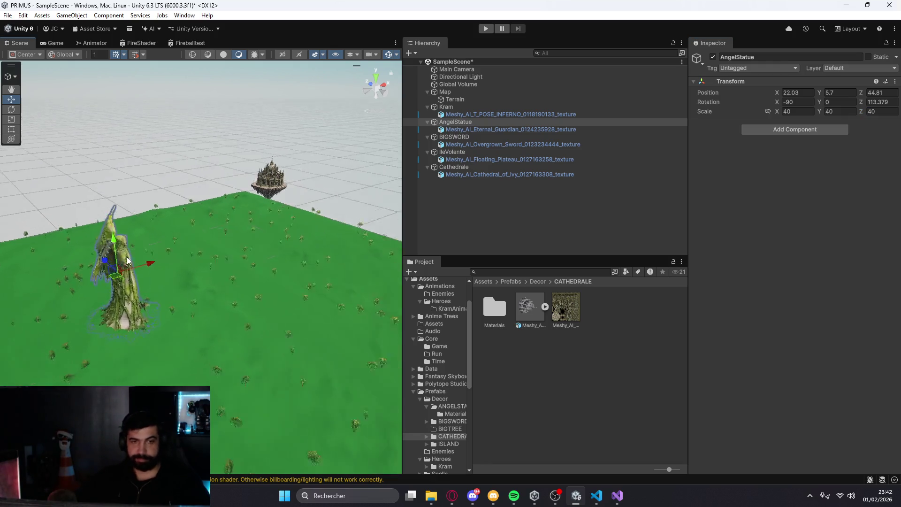
left_click_drag(204, 252, 204, 248)
scroll(267, 281, "up", 5)
scroll(266, 280, "down", 5)
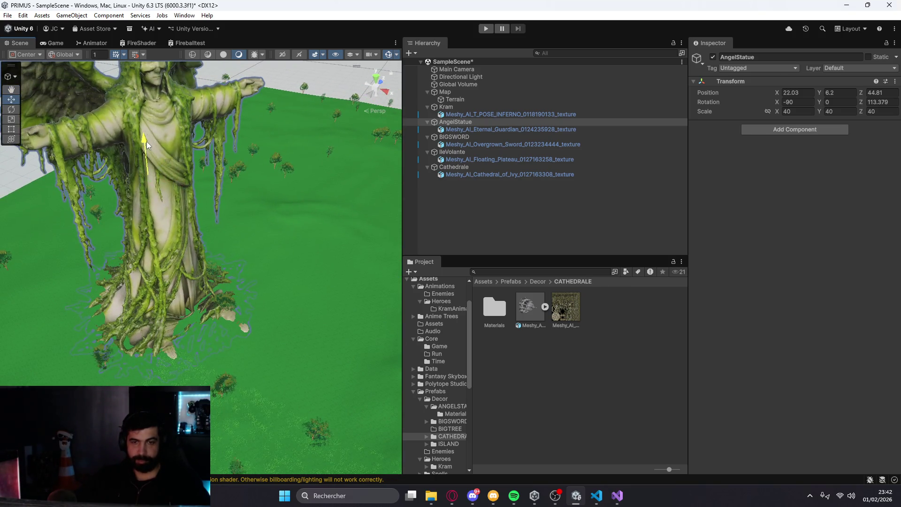
mouse_move(146, 142)
left_mouse_down()
mouse_move(157, 149)
mouse_move(138, 129)
mouse_move(147, 137)
left_mouse_up()
scroll(264, 268, "down", 5)
scroll(322, 243, "up", 3)
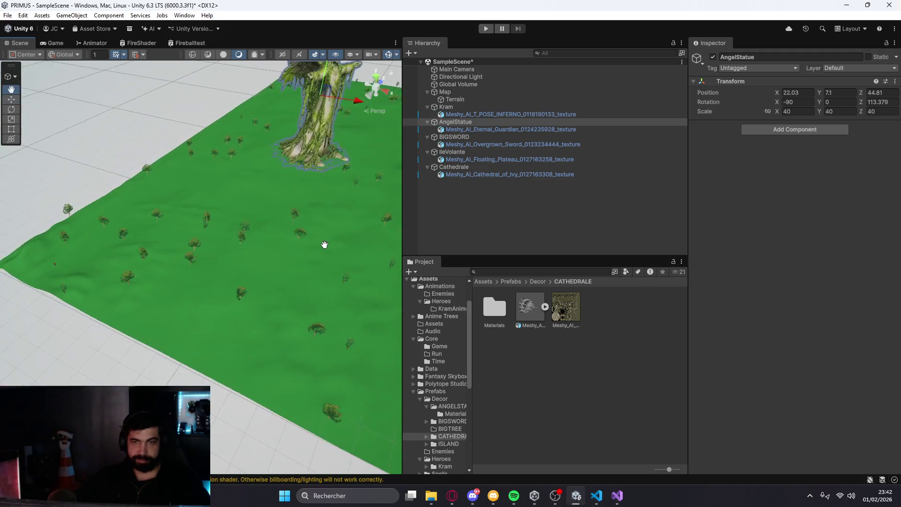
scroll(199, 203, "down", 5)
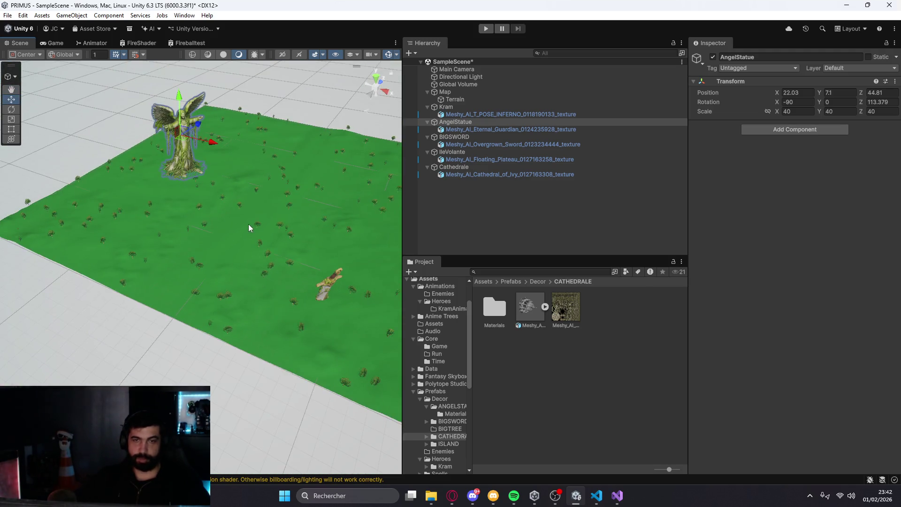
mouse_move(249, 228)
left_mouse_down()
mouse_move(215, 237)
mouse_move(141, 228)
mouse_move(80, 251)
mouse_move(91, 255)
left_mouse_up()
key("f")
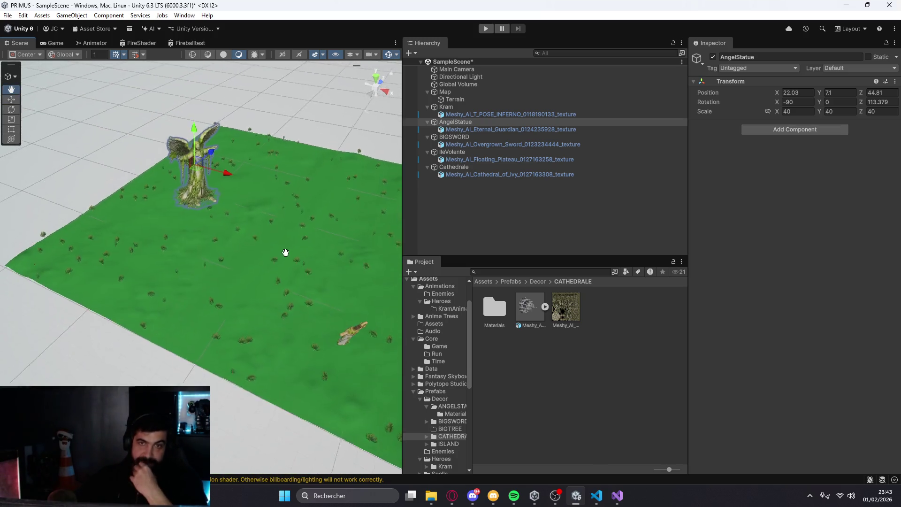
Enable Fog in the Lighting window's Environment settings, then view the hazy landscape
left_click(181, 17)
mouse_move(210, 119)
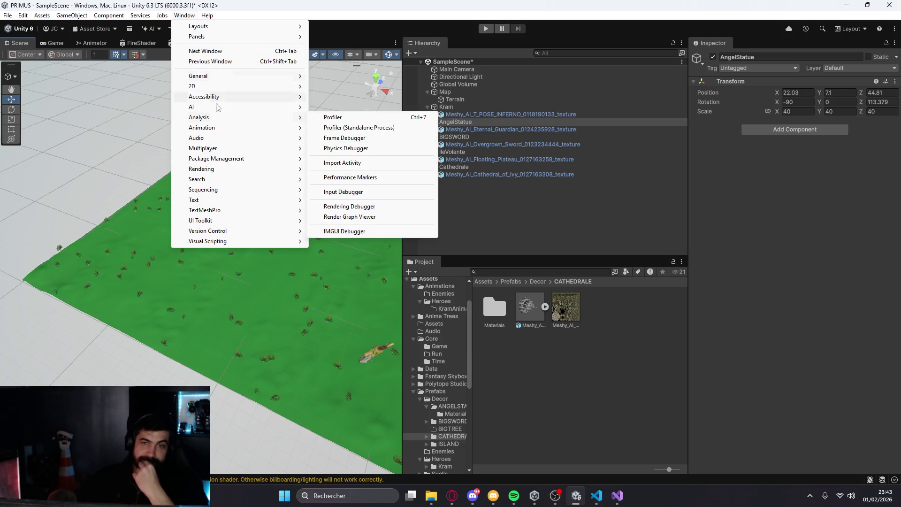
mouse_move(214, 172)
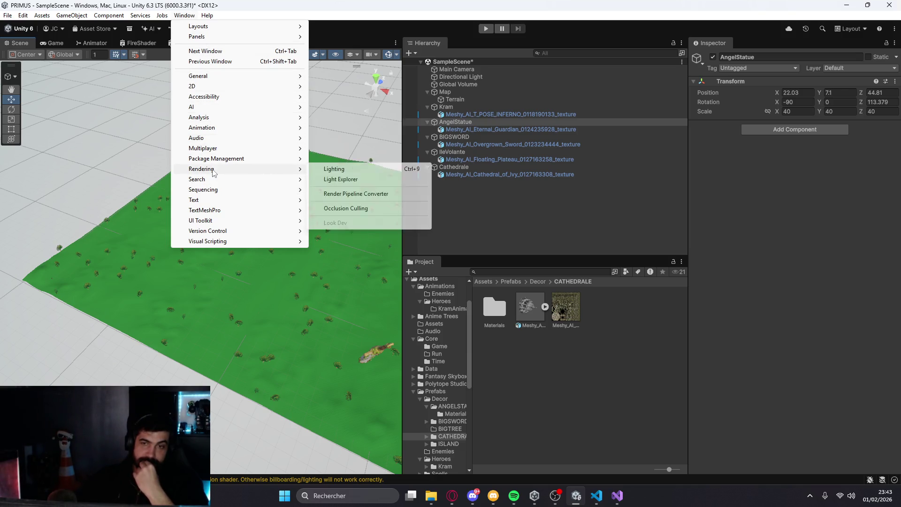
left_click(334, 169)
left_click(385, 102)
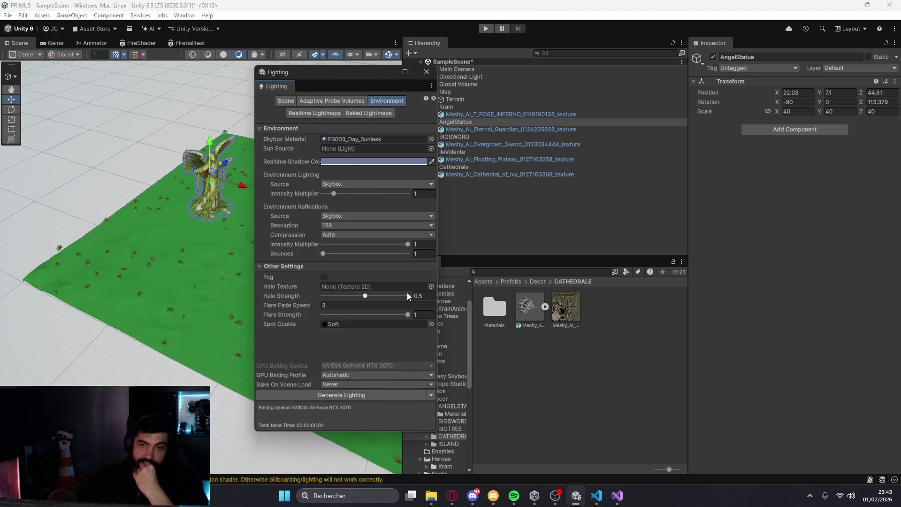
left_click(324, 277)
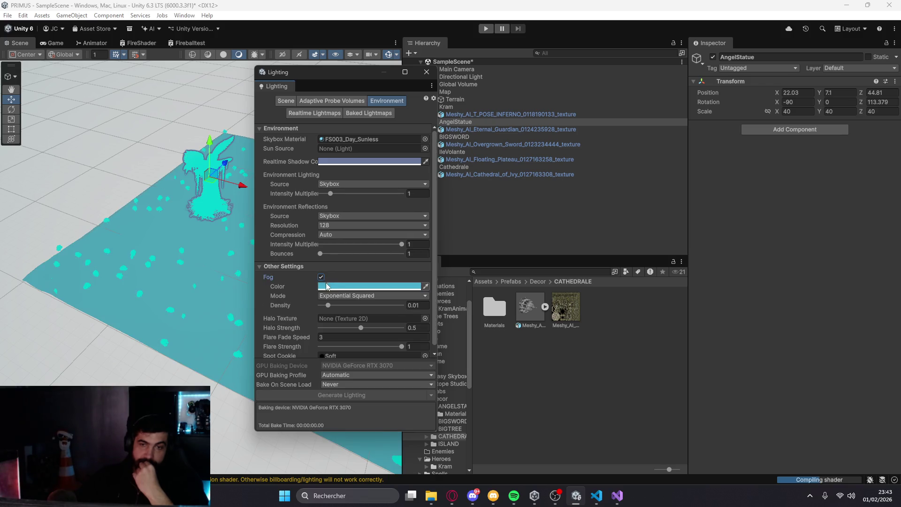
left_click(425, 71)
double_click(470, 105)
mouse_move(170, 184)
left_mouse_down()
mouse_move(275, 187)
mouse_move(428, 118)
mouse_move(223, 187)
left_mouse_up()
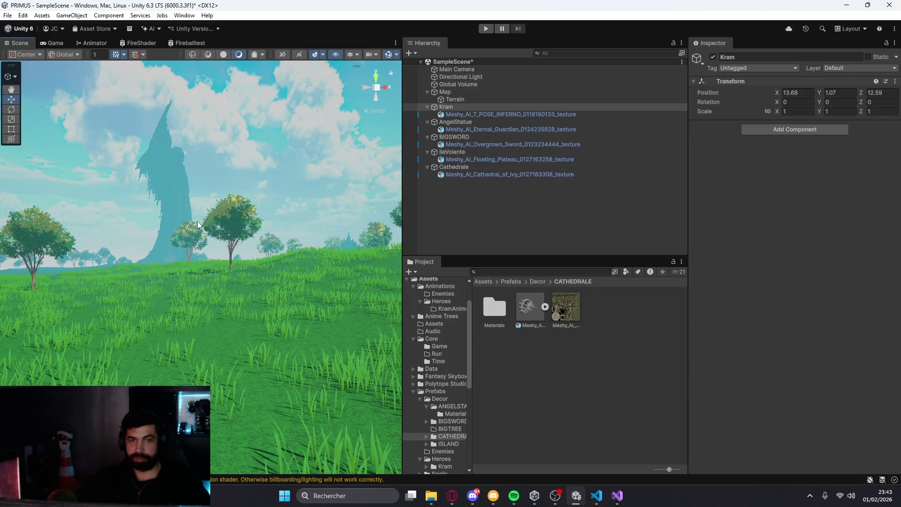
mouse_move(173, 239)
left_mouse_down()
mouse_move(245, 243)
mouse_move(287, 271)
mouse_move(73, 201)
left_mouse_up()
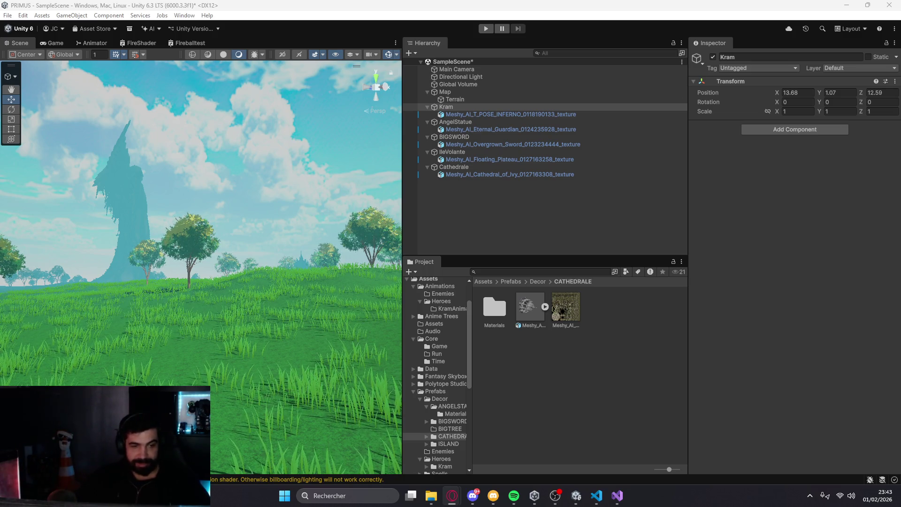
left_click(243, 275)
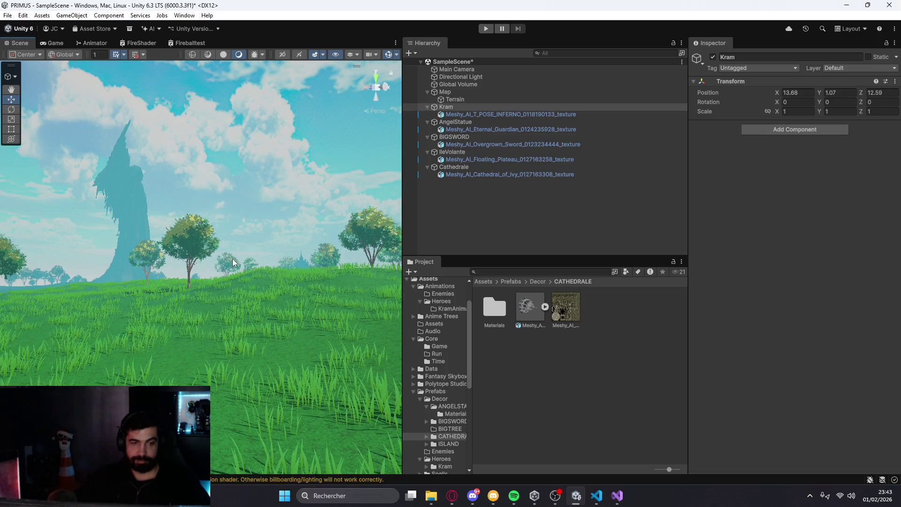
left_click(246, 193)
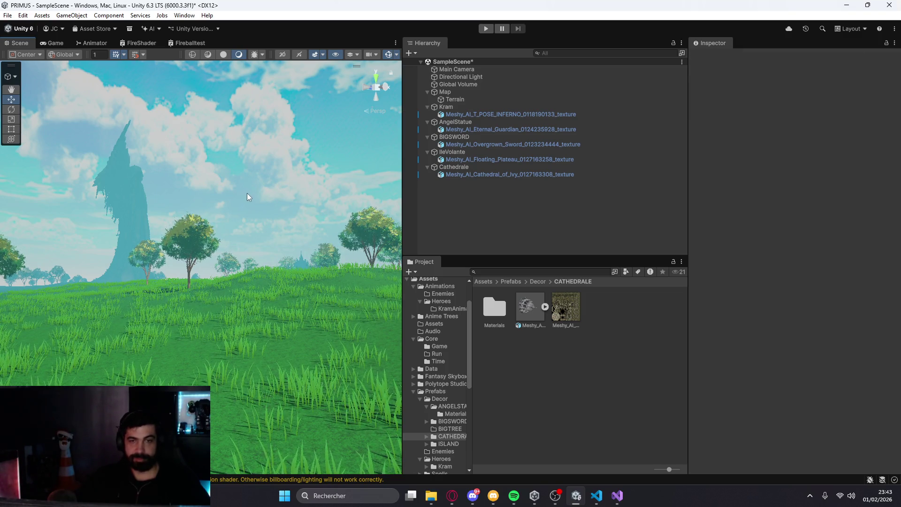
scroll(238, 223, "down", 3)
mouse_move(256, 224)
left_mouse_down()
mouse_move(311, 238)
mouse_move(160, 279)
mouse_move(160, 251)
left_mouse_up()
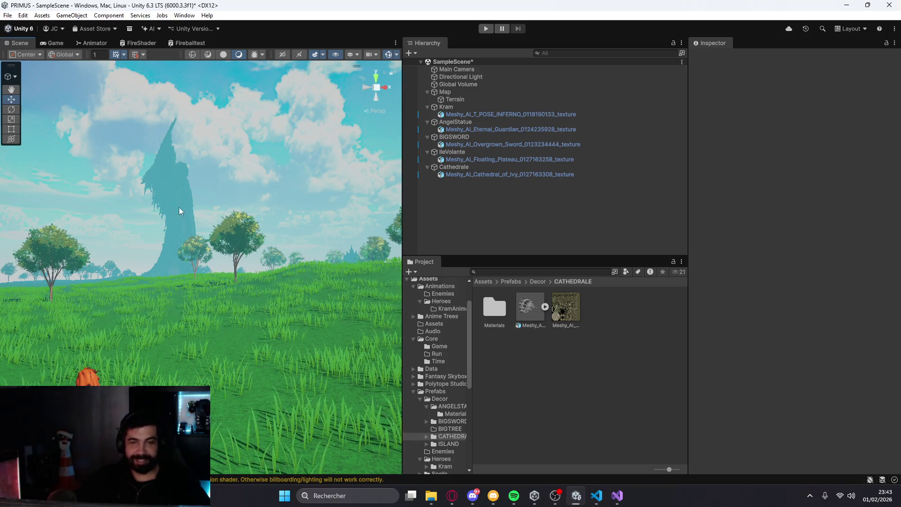
mouse_move(209, 241)
left_mouse_down()
mouse_move(171, 180)
mouse_move(265, 238)
mouse_move(194, 236)
left_mouse_up()
mouse_move(120, 264)
left_mouse_down()
mouse_move(210, 272)
mouse_move(90, 285)
mouse_move(184, 160)
left_mouse_up()
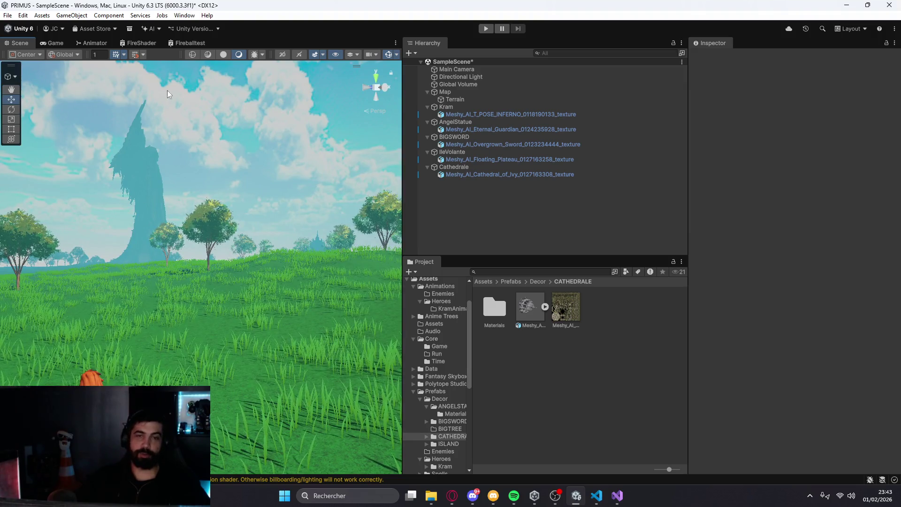
Collapse the Cathedrale, IleVolante, BIGSWORD, AngelStatue and Kram entries in the Hierarchy
left_click(427, 166)
left_click(427, 151)
left_click(428, 137)
left_click(427, 122)
left_click(427, 107)
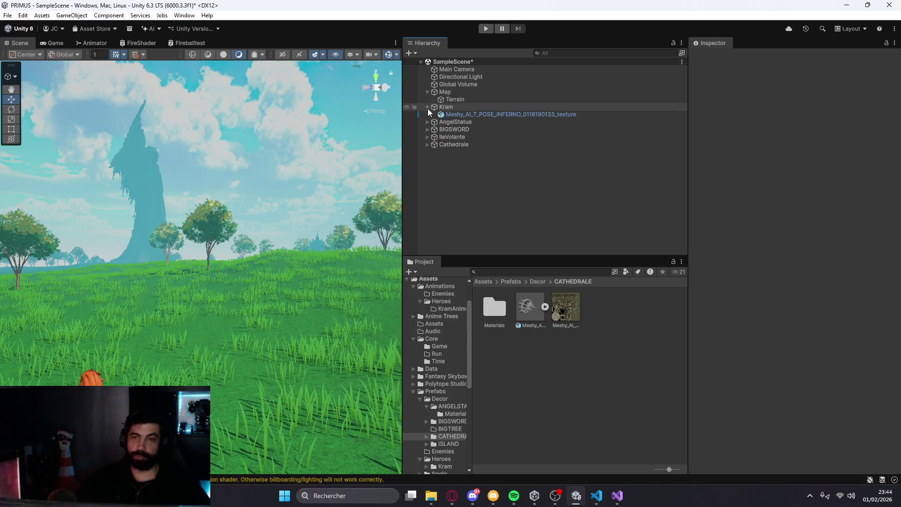
Import the giant tree model from File Explorer into Prefabs/Decor/BIGTREE
left_click(538, 281)
double_click(566, 314)
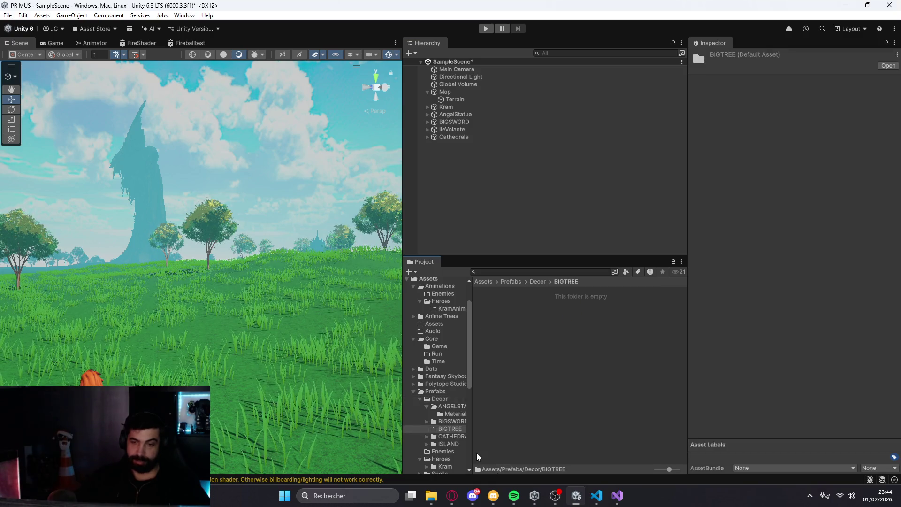
left_click(432, 497)
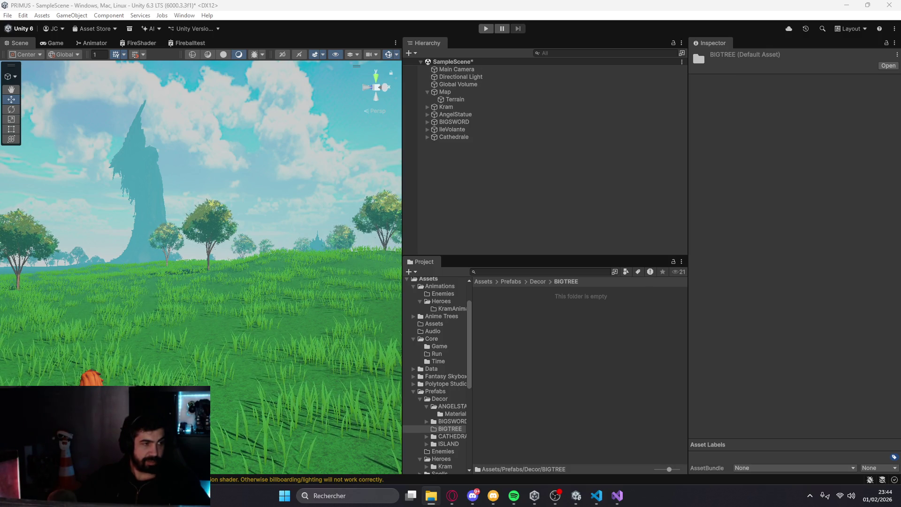
left_click_drag(367, 421, 42, 325)
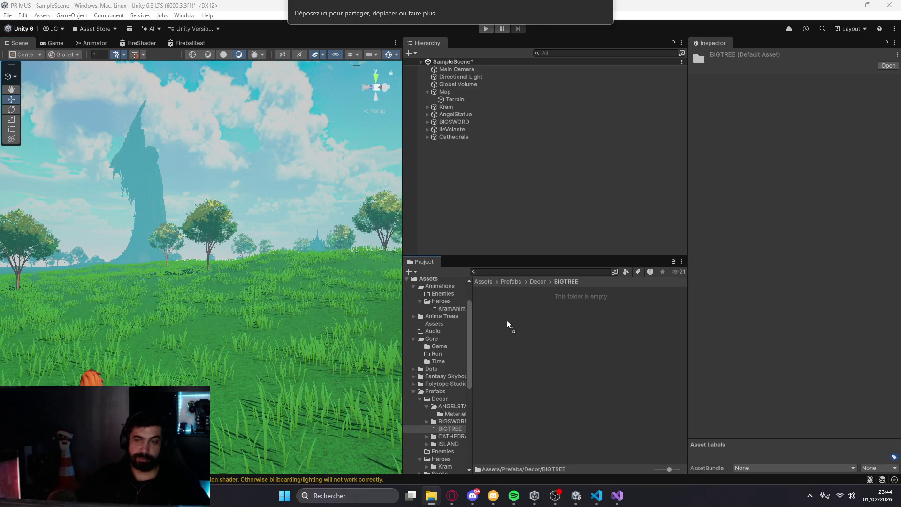
left_click_drag(507, 324, 508, 324)
Create an empty object named BIGTREE and place the tree model under it
right_click(439, 146)
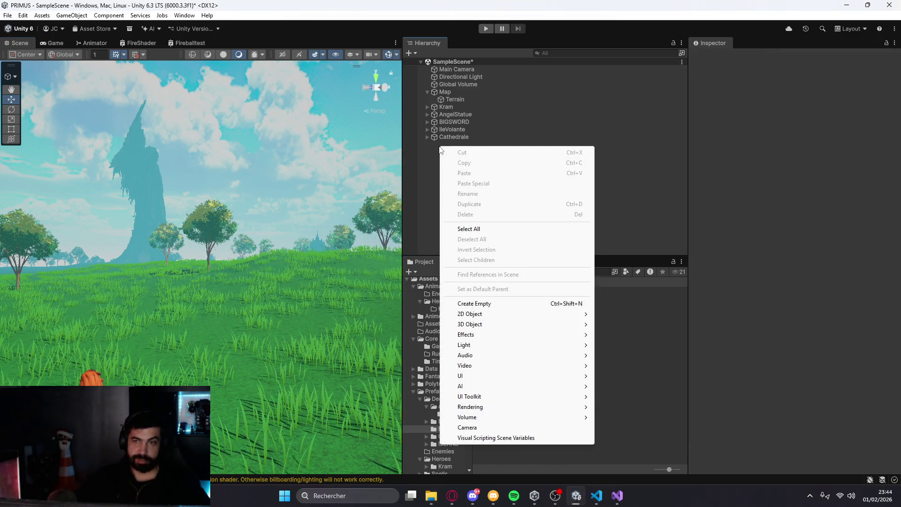
left_click(484, 303)
type("BIGTREE")
key("Return")
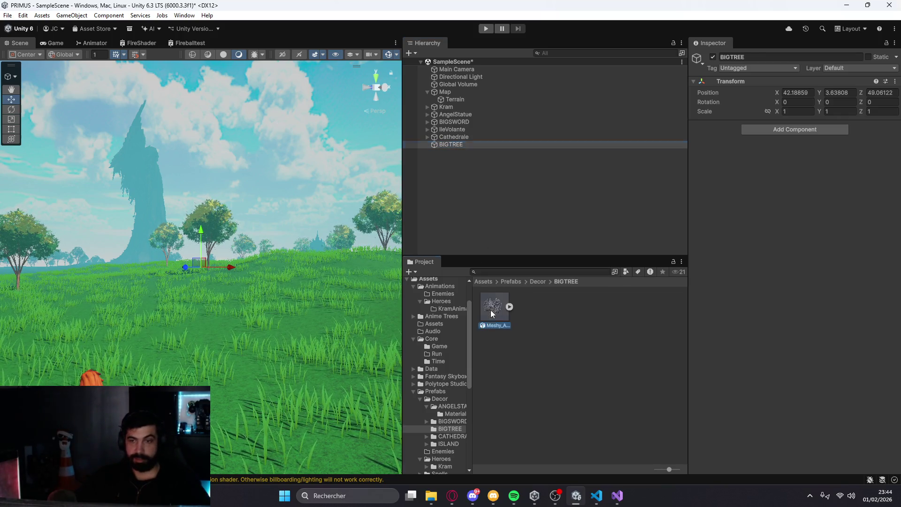
left_click_drag(456, 148, 455, 147)
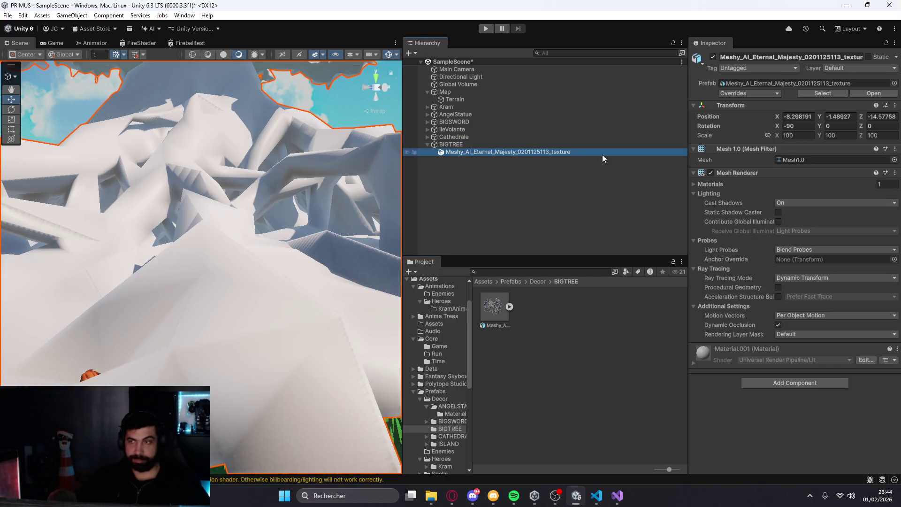
Frame the tree and set its X and Z position to 0
key("f")
scroll(271, 248, "down", 2)
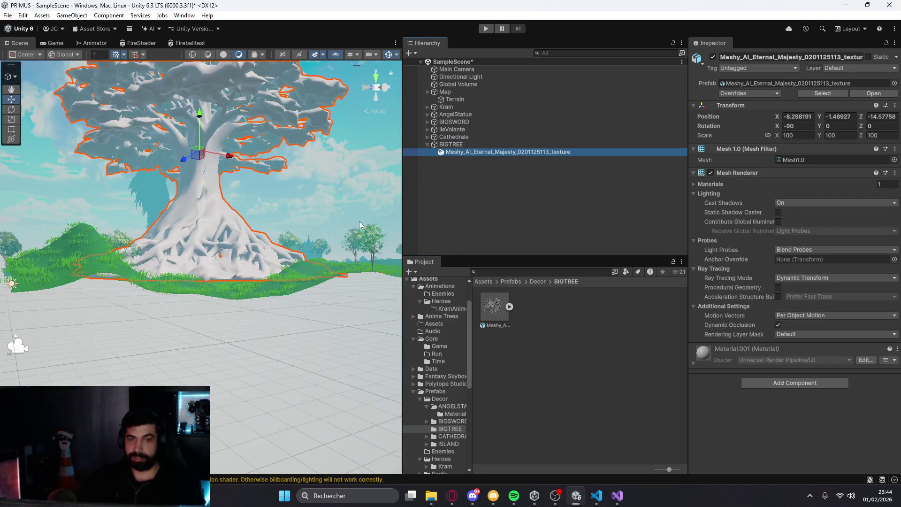
left_click(804, 117)
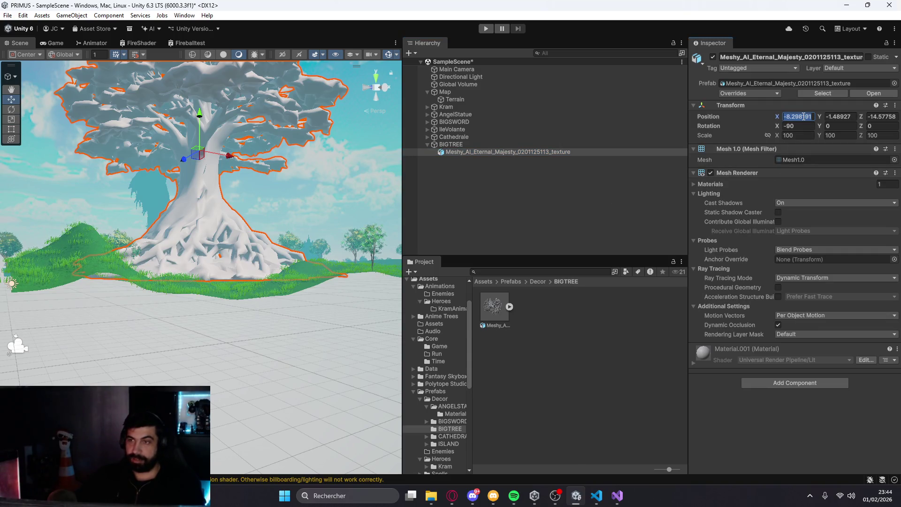
type("0")
key("Tab")
type("0")
left_click(883, 116)
type("0")
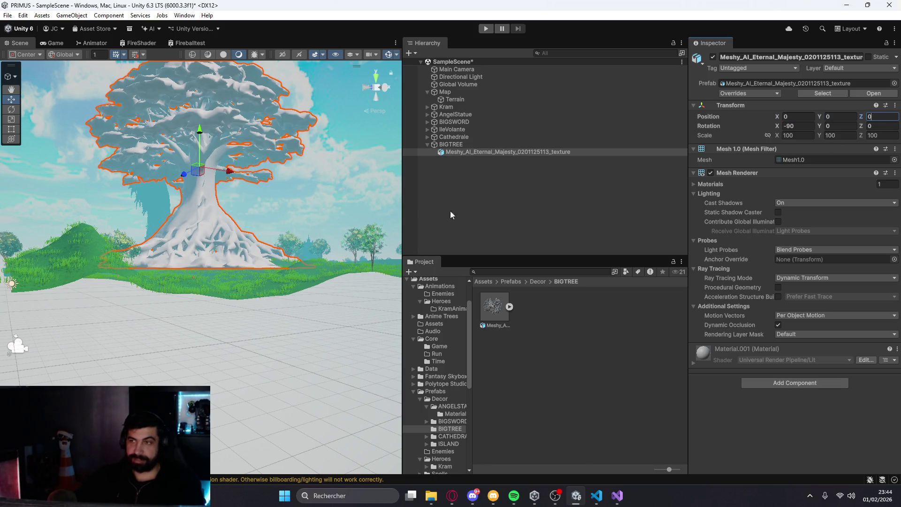
key("alt+Tab")
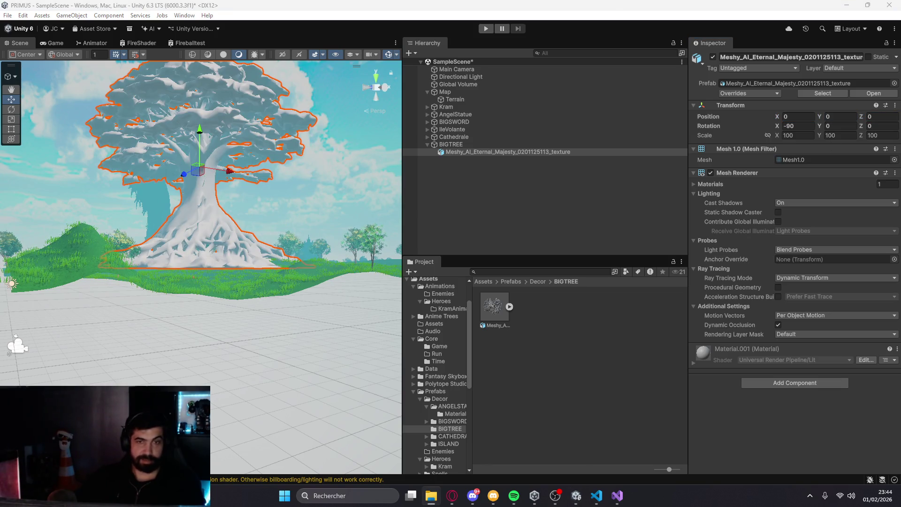
Drag the textured tree model into BIGTREE and orbit the view around it
left_click_drag(420, 185, 457, 152)
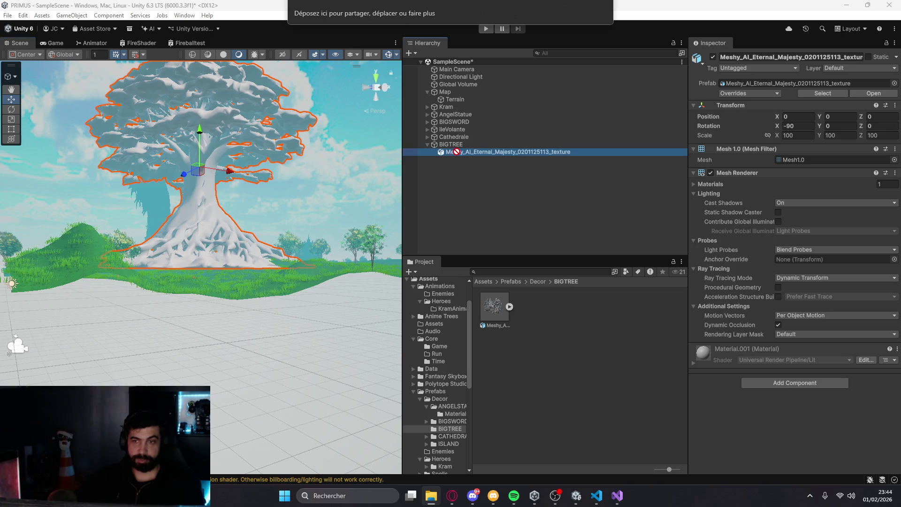
left_click_drag(538, 321, 527, 314)
left_click(486, 152)
scroll(259, 189, "down", 2)
mouse_move(260, 189)
left_mouse_down()
mouse_move(206, 366)
mouse_move(71, 286)
mouse_move(233, 279)
mouse_move(221, 279)
left_mouse_up()
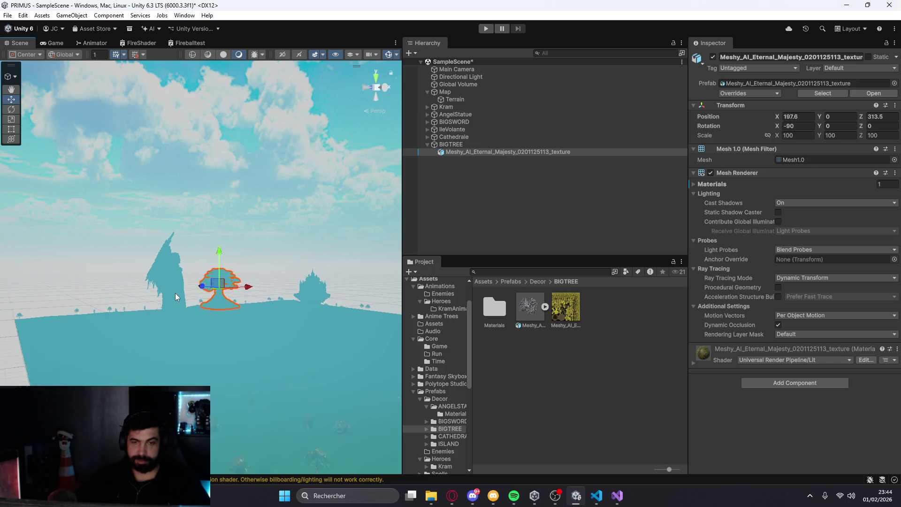
key("f")
mouse_move(158, 295)
left_mouse_down()
mouse_move(202, 350)
mouse_move(314, 399)
mouse_move(362, 373)
mouse_move(272, 314)
mouse_move(167, 308)
mouse_move(265, 306)
mouse_move(234, 301)
mouse_move(243, 301)
left_mouse_up()
Set BIGTREE's scale to 10 on X, Y and Z
left_click(471, 145)
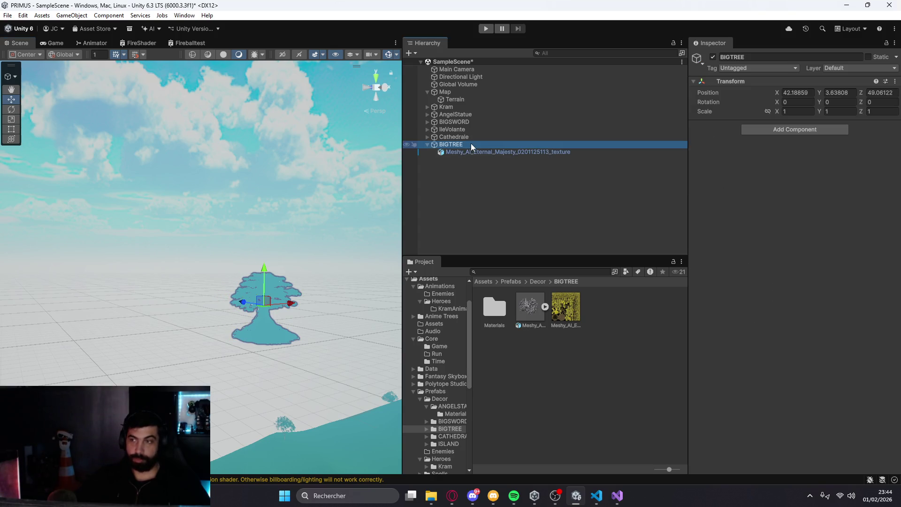
left_click(798, 111)
type("10")
left_click(839, 113)
type("10")
left_click(880, 112)
type("10")
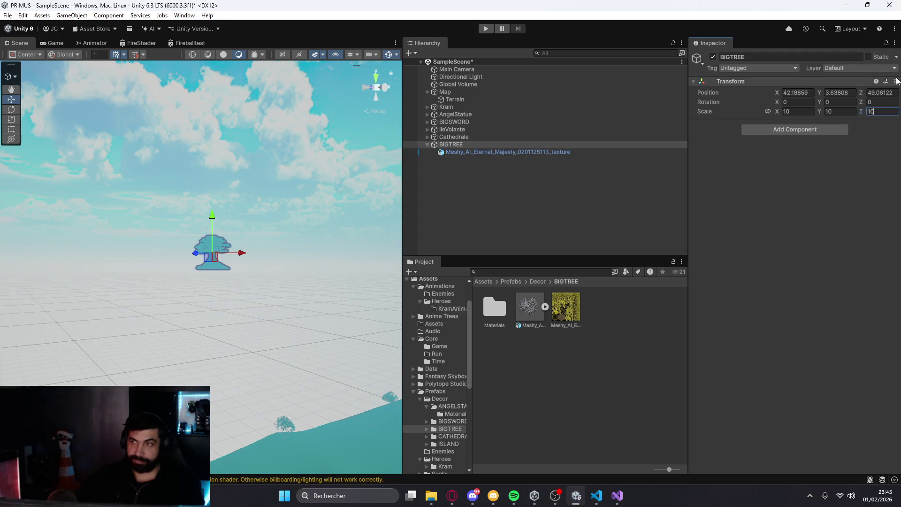
Reset BIGTREE's Transform through the component's options menu
left_click(896, 81)
left_click(850, 93)
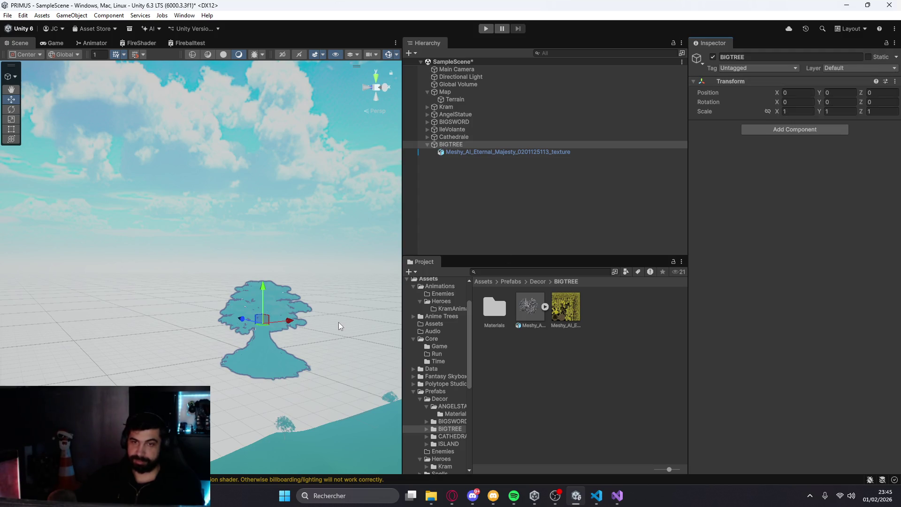
double_click(452, 130)
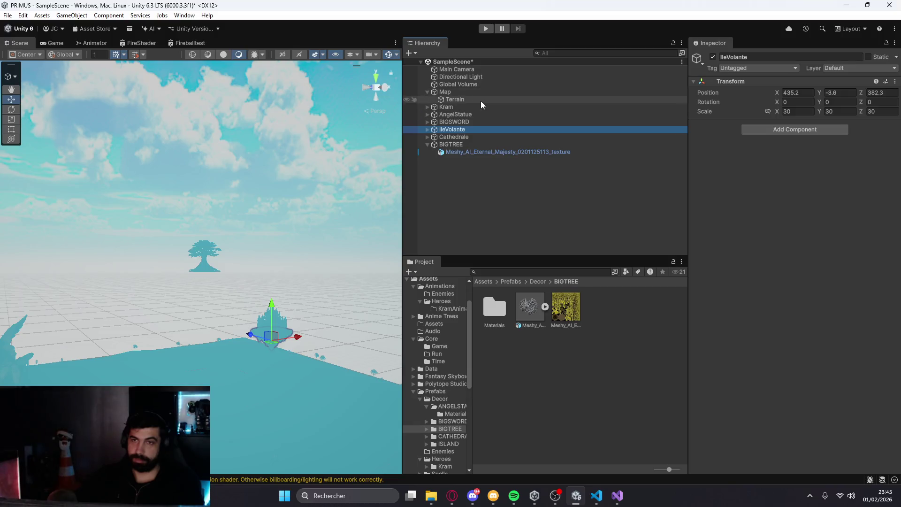
Drag BIGTREE along X and Z to about -2466, -45, -3926
left_click(471, 99)
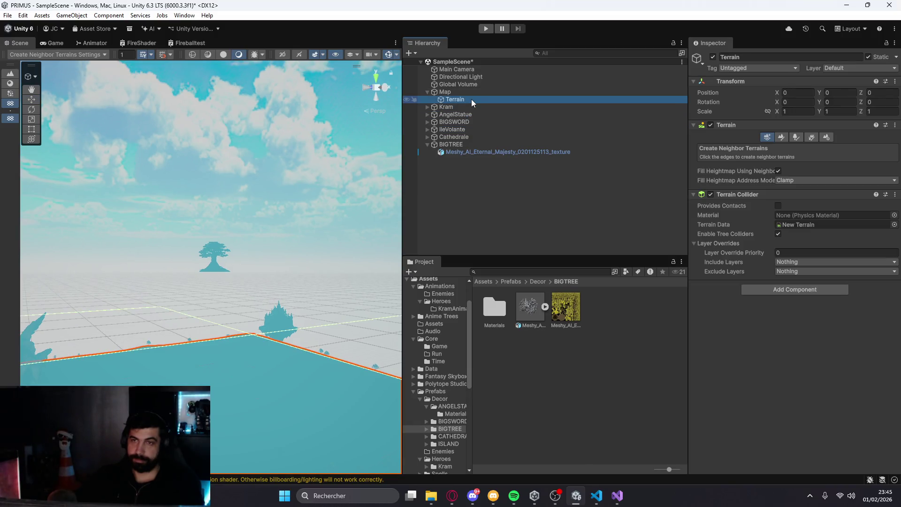
left_click(476, 92)
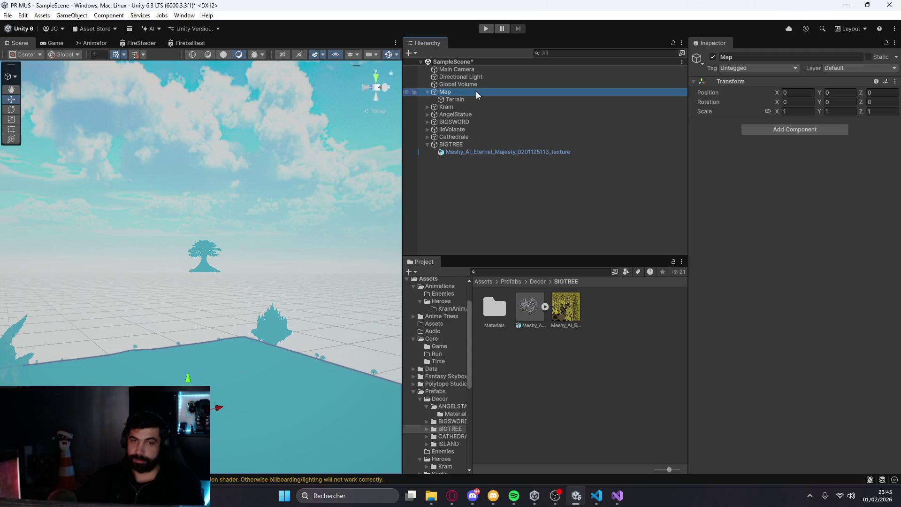
left_click(204, 258)
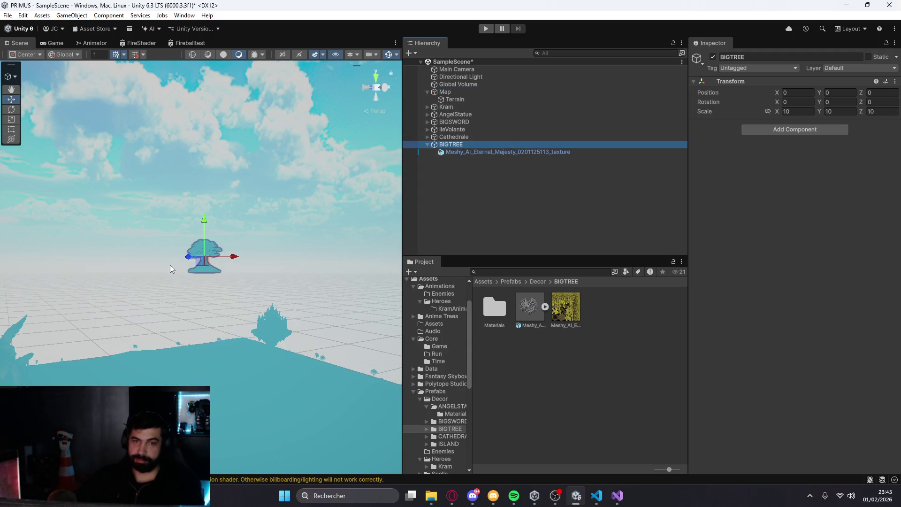
mouse_move(230, 257)
left_mouse_down()
mouse_move(90, 266)
mouse_move(320, 257)
mouse_move(114, 294)
mouse_move(66, 244)
mouse_move(173, 254)
mouse_move(279, 339)
mouse_move(343, 339)
mouse_move(212, 364)
mouse_move(183, 358)
mouse_move(221, 358)
mouse_move(33, 294)
mouse_move(221, 286)
mouse_move(334, 299)
mouse_move(112, 225)
mouse_move(297, 280)
mouse_move(219, 212)
left_mouse_up()
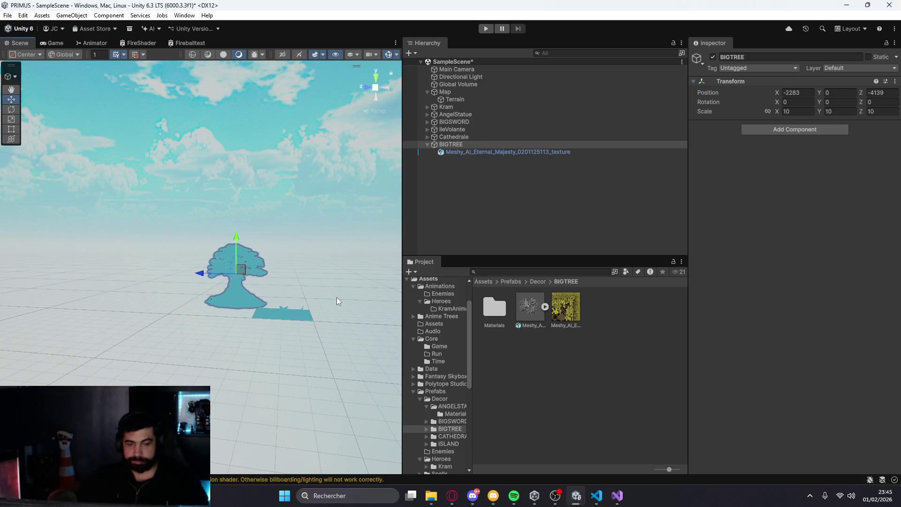
key("f")
mouse_move(175, 183)
left_mouse_down()
mouse_move(94, 188)
mouse_move(262, 235)
mouse_move(193, 245)
mouse_move(75, 176)
mouse_move(72, 193)
mouse_move(133, 198)
mouse_move(108, 197)
left_mouse_up()
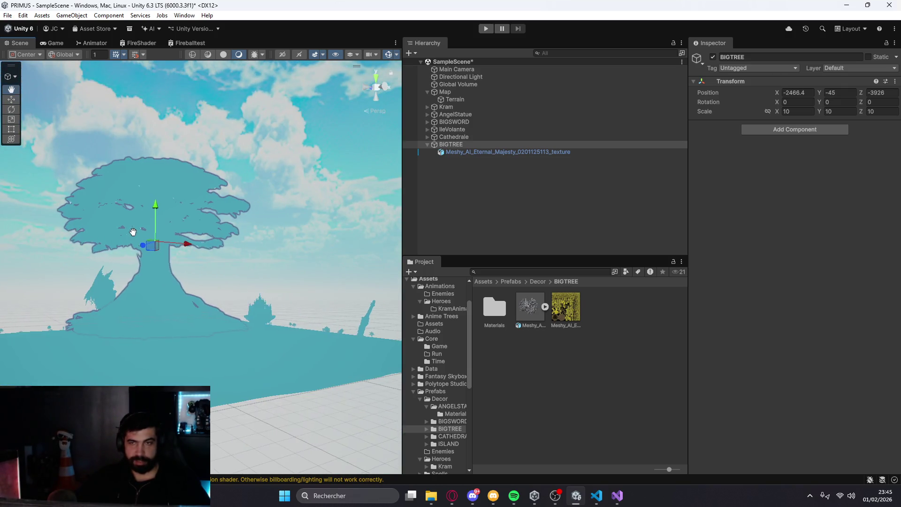
Check the giant tree looming beyond Kram from the character's viewpoint
left_click(446, 107)
key("f")
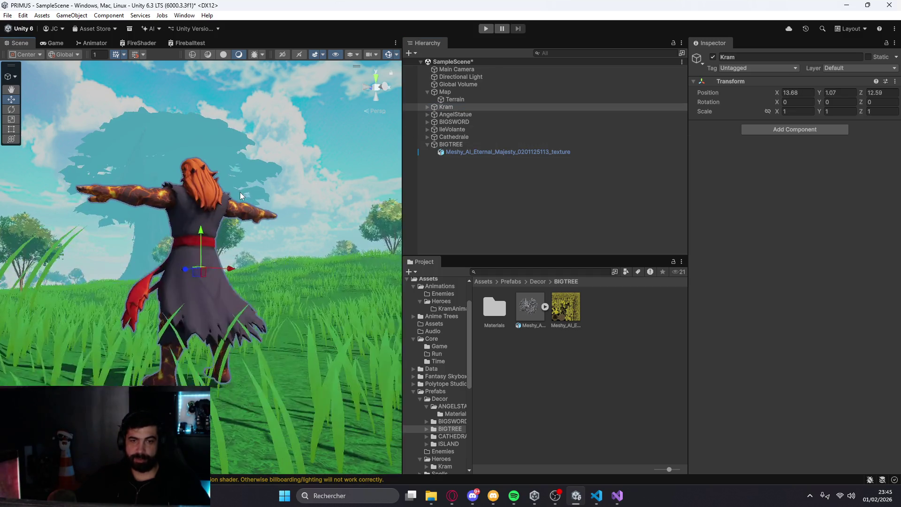
mouse_move(272, 216)
left_mouse_down()
mouse_move(178, 237)
mouse_move(145, 273)
left_mouse_up()
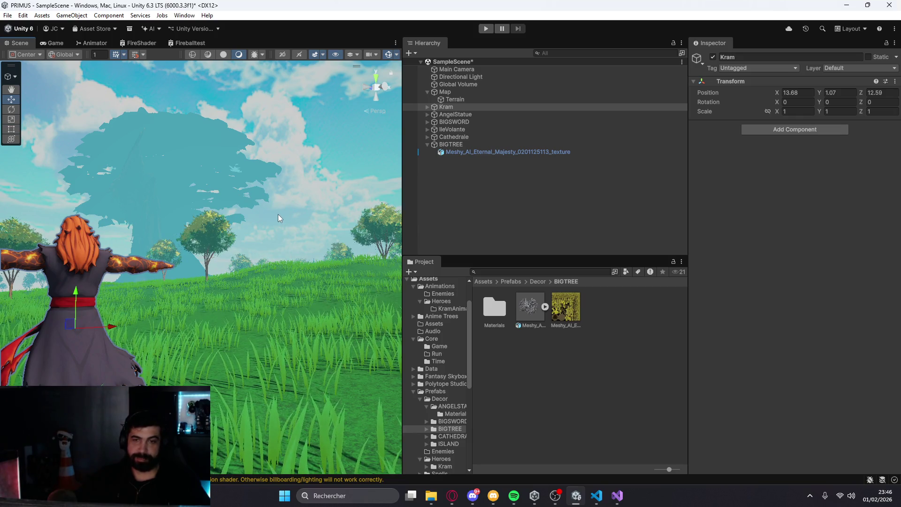
mouse_move(274, 215)
left_mouse_down()
mouse_move(227, 241)
mouse_move(193, 238)
mouse_move(227, 243)
mouse_move(245, 303)
left_mouse_up()
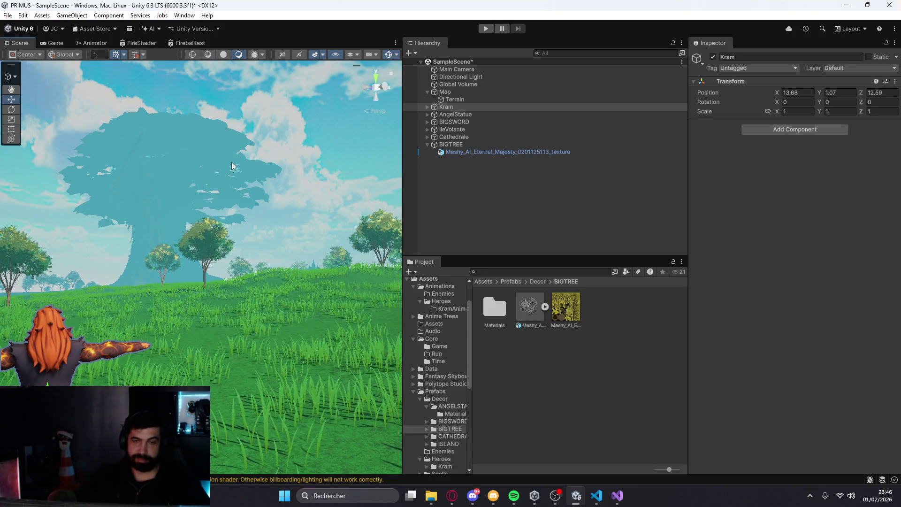
left_click(451, 144)
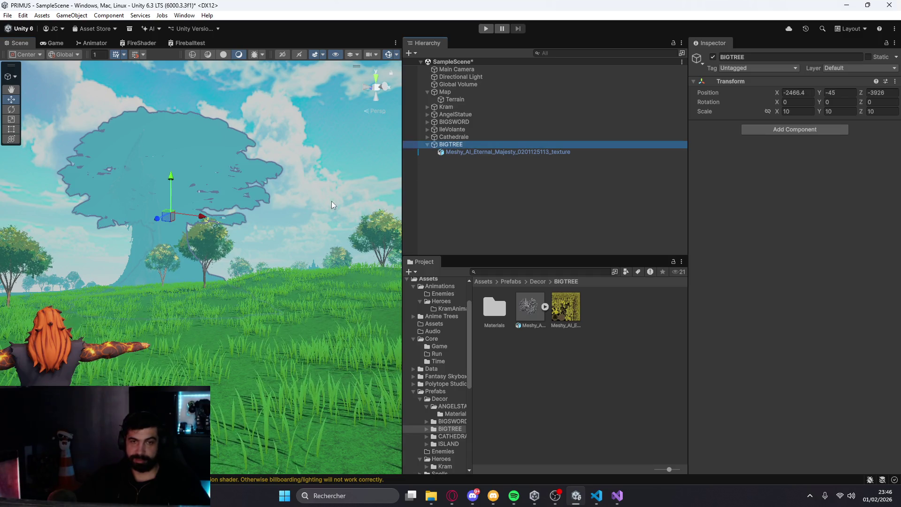
Nudge the giant tree along Z to -3956 and check it from Kram's viewpoint
key("f")
mouse_move(189, 274)
left_mouse_down()
mouse_move(291, 261)
mouse_move(225, 282)
mouse_move(169, 284)
mouse_move(249, 263)
mouse_move(278, 342)
mouse_move(319, 279)
left_mouse_up()
scroll(249, 263, "down", 2)
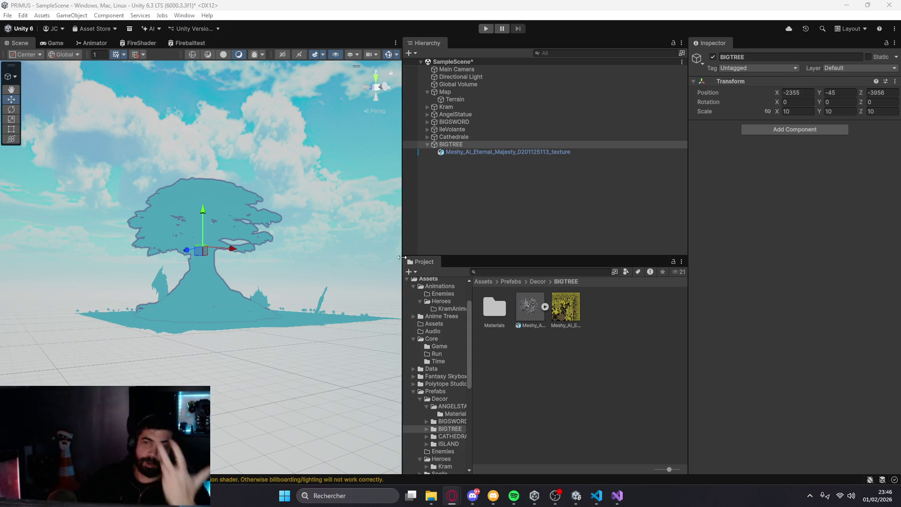
left_click(448, 108)
key("f")
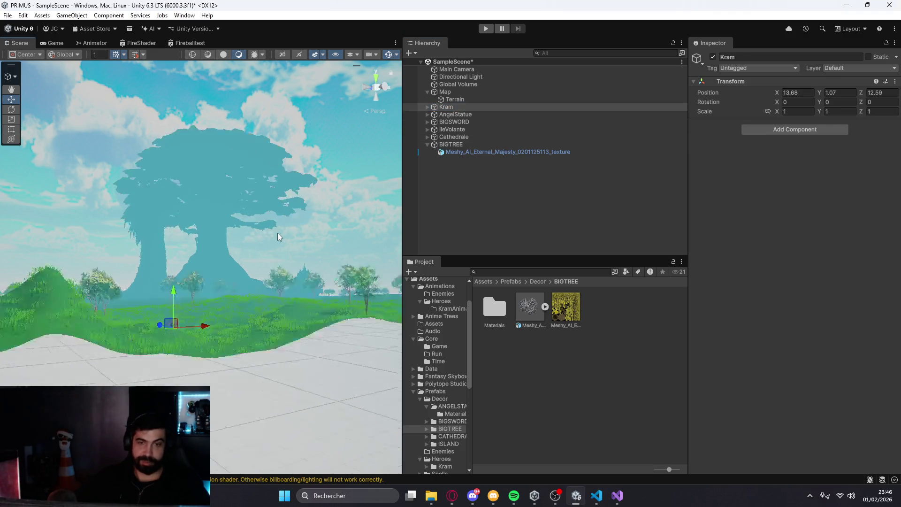
left_click_drag(281, 181, 204, 282)
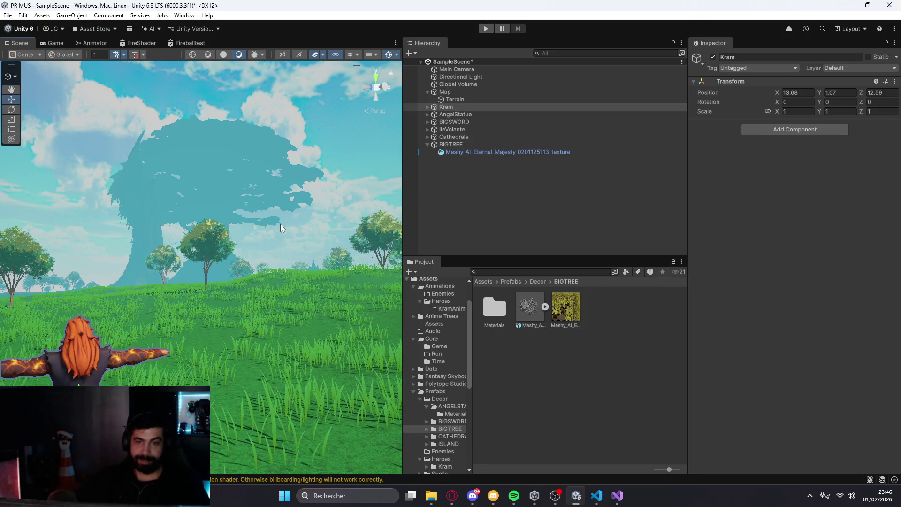
Shift the giant tree along X to about -2225 and pan the view back
left_click(457, 145)
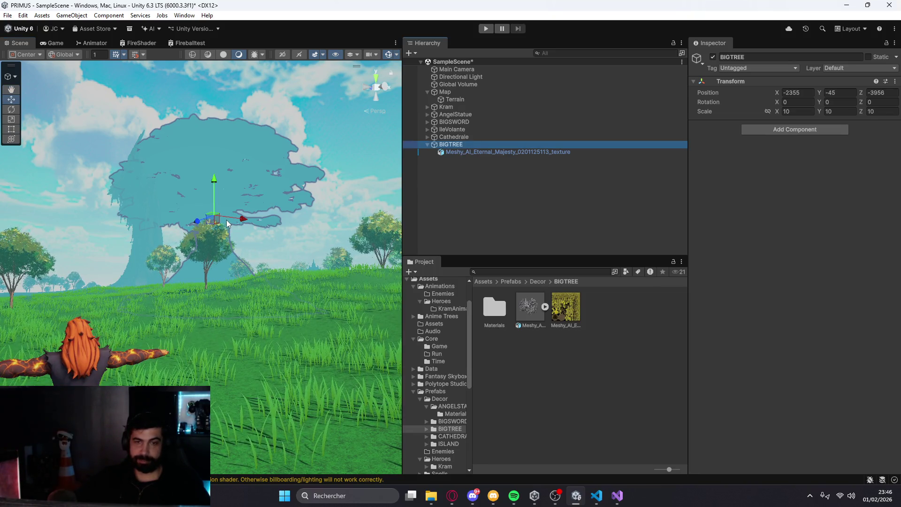
left_click_drag(224, 221, 265, 216)
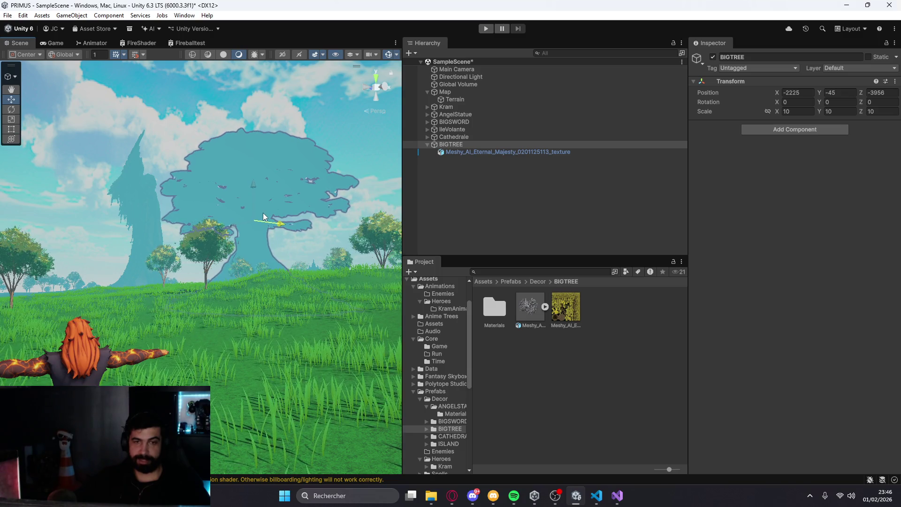
left_click(263, 314)
mouse_move(266, 310)
left_mouse_down()
mouse_move(248, 242)
mouse_move(274, 378)
mouse_move(285, 322)
mouse_move(282, 358)
mouse_move(285, 340)
mouse_move(310, 350)
mouse_move(316, 326)
mouse_move(214, 319)
left_mouse_up()
left_click(456, 123)
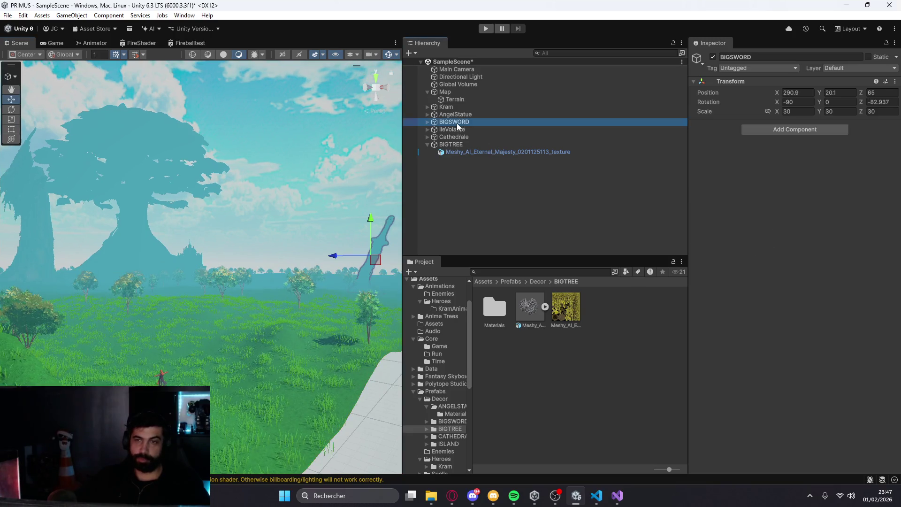
Set BIGSWORD's scale to 40 on X, Y and Z
left_click(796, 112)
type("40")
key("Tab")
type("40")
key("Tab")
type("40")
Frame Kram and look around the scene from his side
left_click(308, 301)
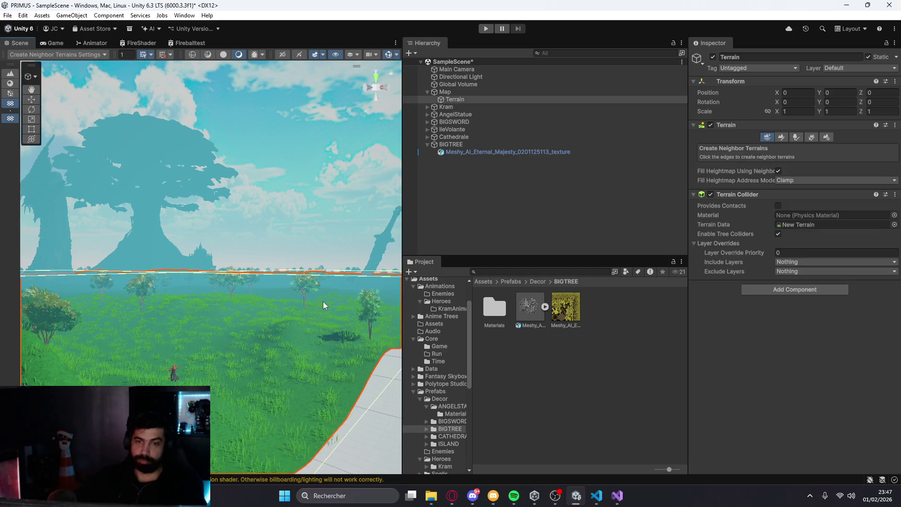
scroll(323, 302, "down", 5)
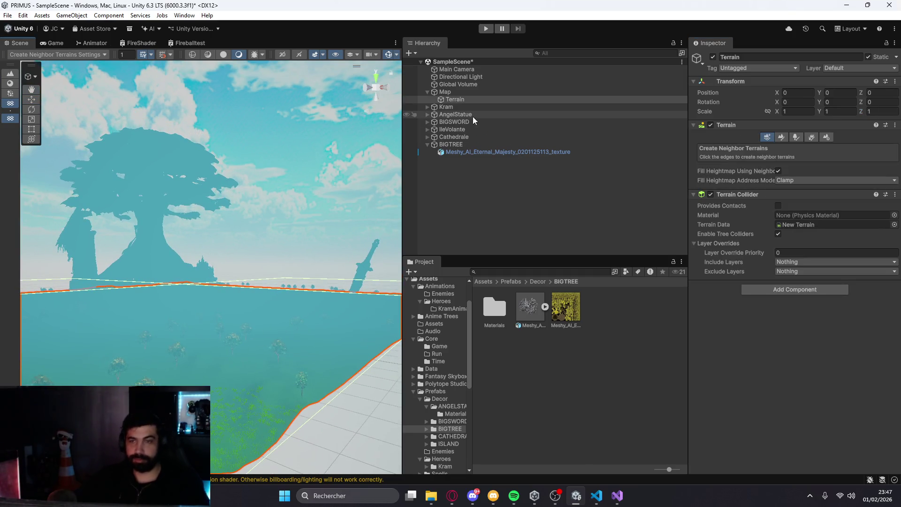
double_click(468, 109)
scroll(214, 241, "down", 3)
mouse_move(214, 240)
left_mouse_down()
mouse_move(224, 294)
mouse_move(207, 243)
mouse_move(242, 312)
mouse_move(201, 245)
mouse_move(236, 267)
mouse_move(195, 268)
mouse_move(281, 256)
mouse_move(205, 297)
mouse_move(217, 296)
mouse_move(221, 282)
mouse_move(206, 325)
mouse_move(179, 213)
mouse_move(125, 316)
mouse_move(179, 316)
mouse_move(219, 285)
mouse_move(193, 285)
mouse_move(307, 281)
mouse_move(263, 281)
left_mouse_up()
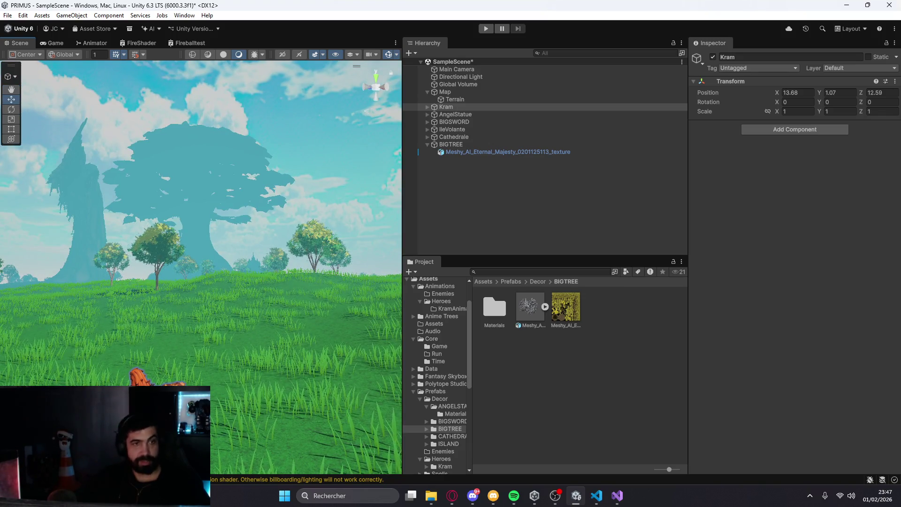
Switch from Unity to the Notion task list in the browser
key("alt+Tab")
key("alt+Tab")
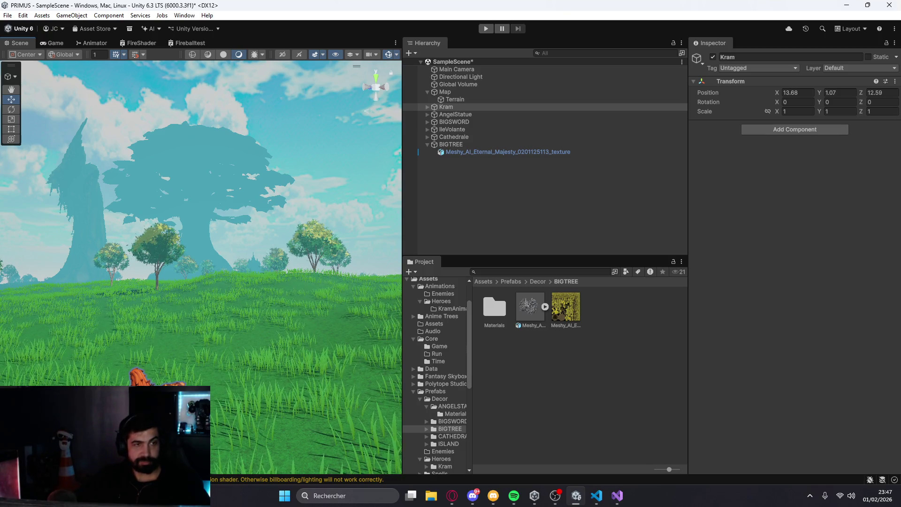
key("alt+Tab")
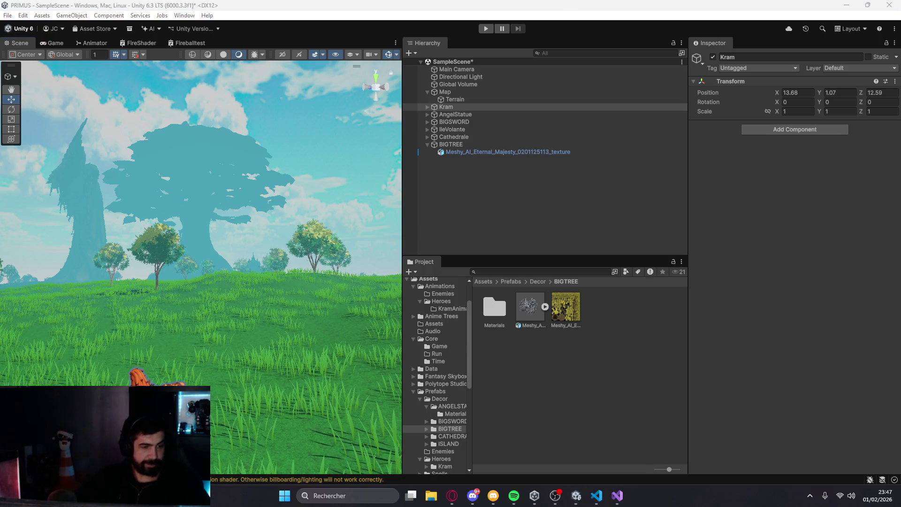
key("alt+Tab")
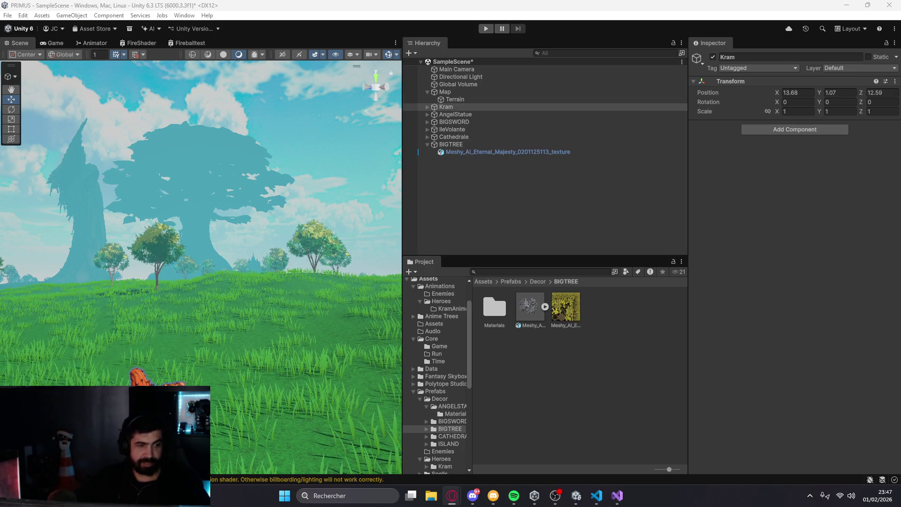
key("alt+Tab")
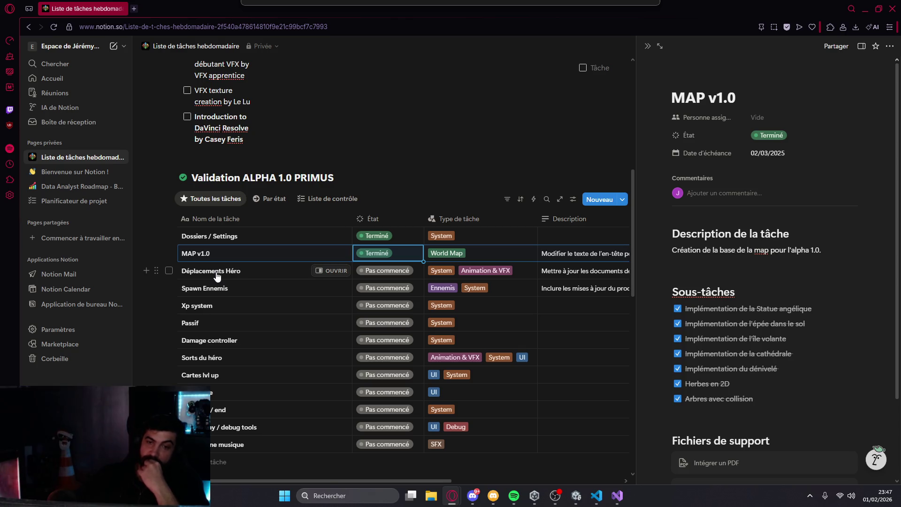
Review the Déplacements Héro task's description and sub-tasks, then go back to Unity
left_click(331, 271)
scroll(767, 335, "down", 3)
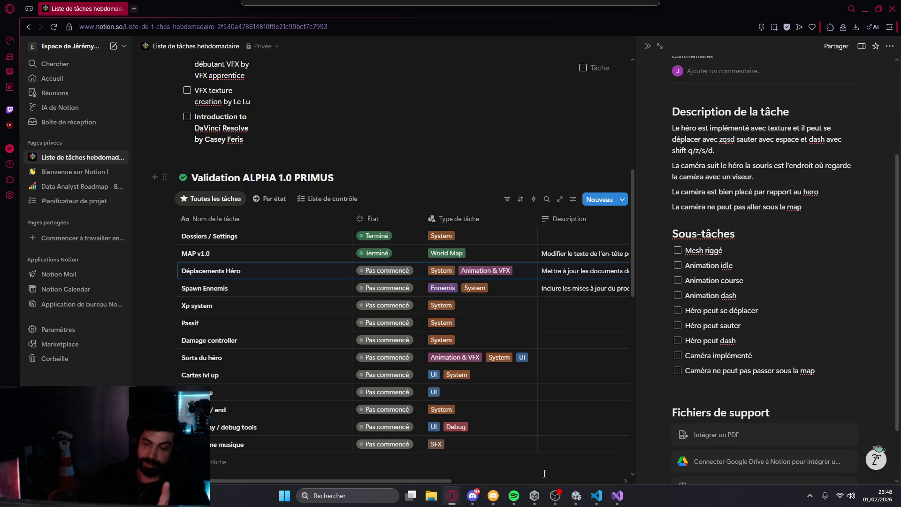
left_click(576, 495)
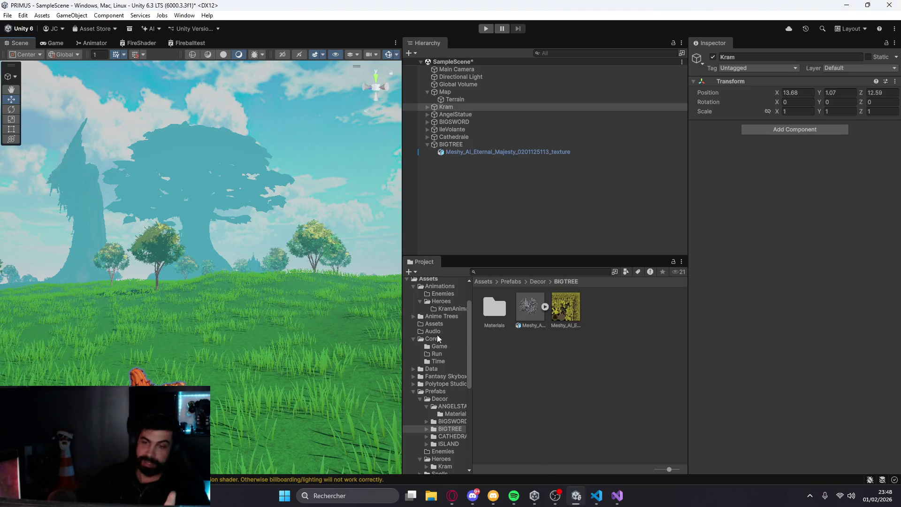
Expand AngelStatue, BIGSWORD, IleVolante and Cathedrale and select each inner model
left_click(466, 116)
left_click(427, 114)
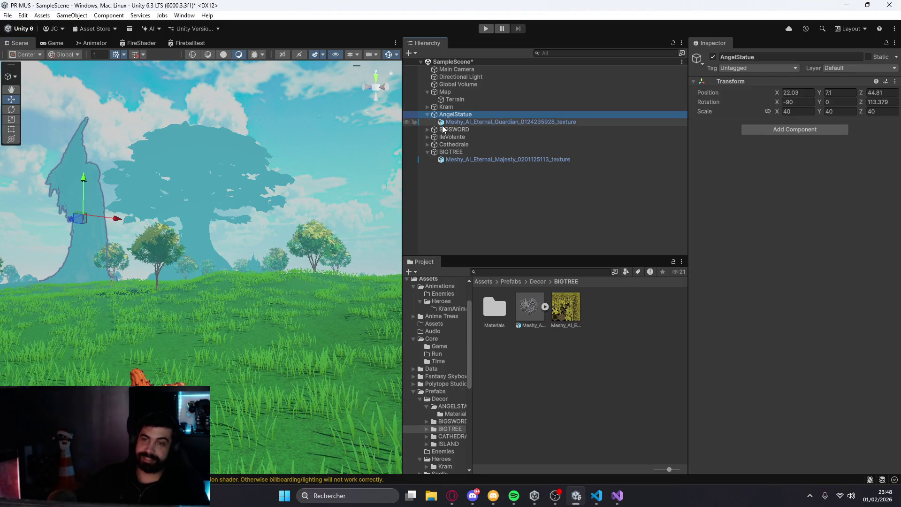
left_click(442, 124)
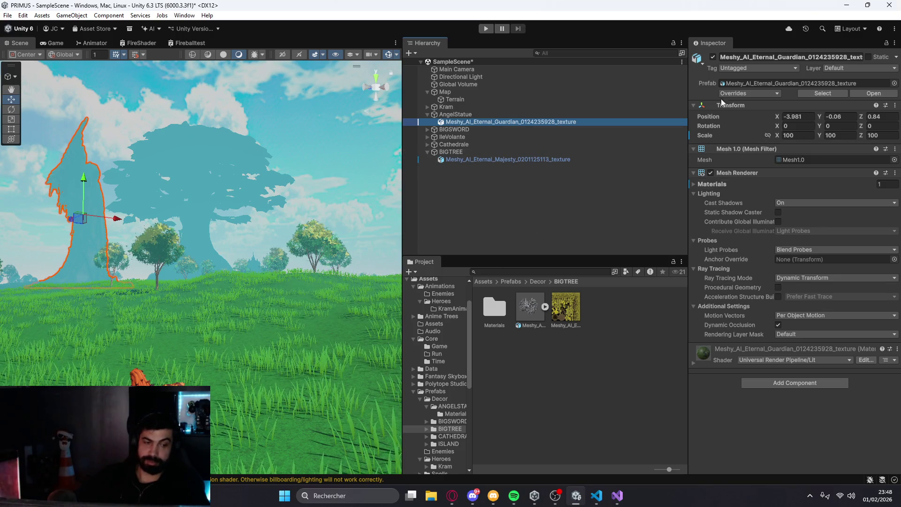
left_click(462, 130)
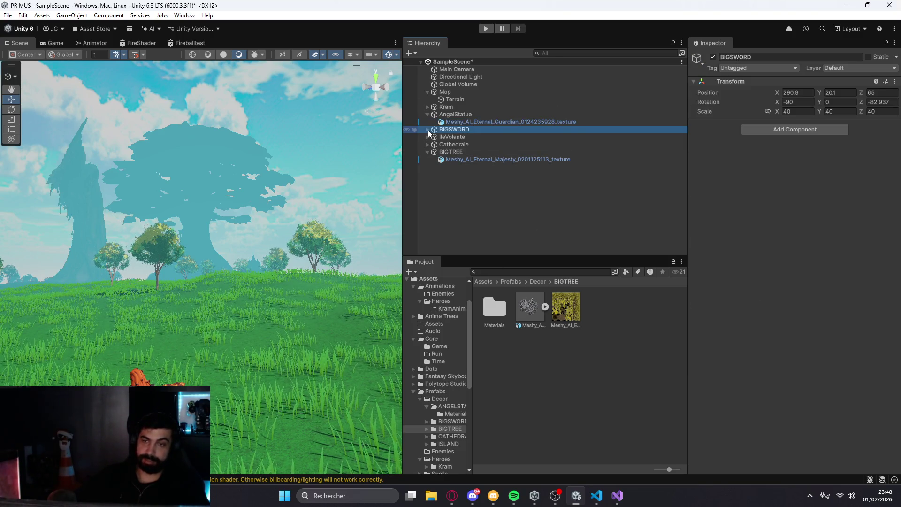
left_click(428, 129)
left_click(465, 137)
left_click(428, 145)
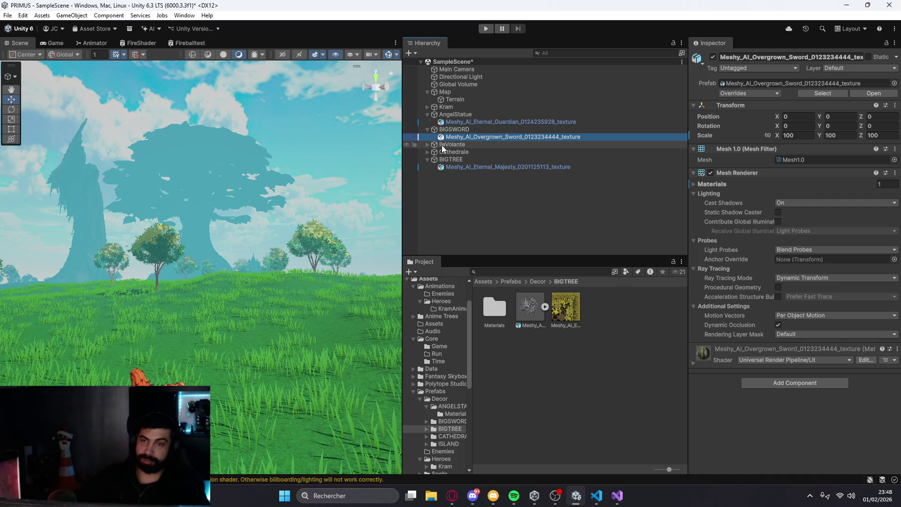
left_click(430, 152)
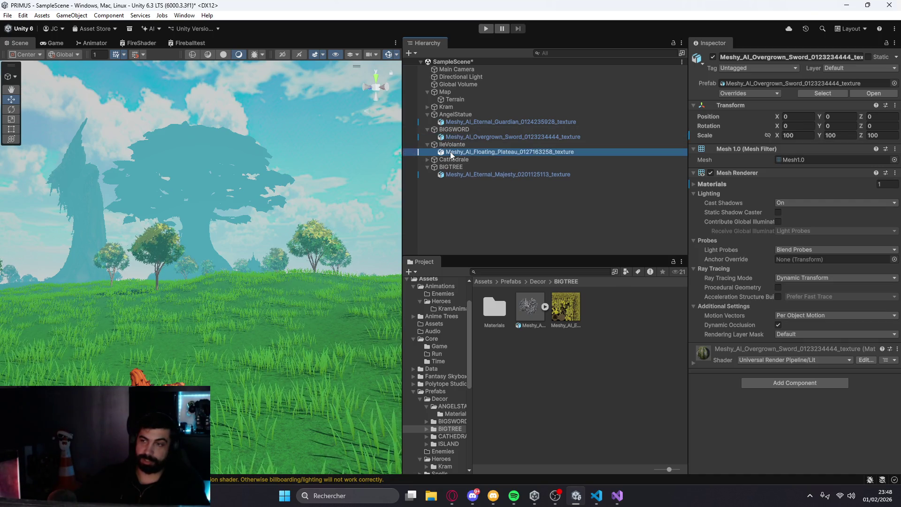
left_click(427, 160)
left_click(447, 168)
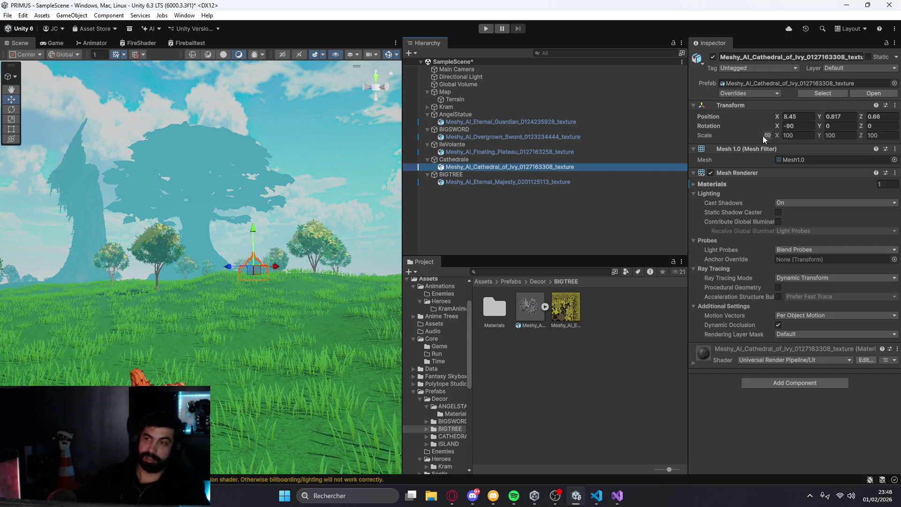
Collapse the Cathedrale, IleVolante, BIGSWORD and AngelStatue groups and select AngelStatue
left_click(428, 160)
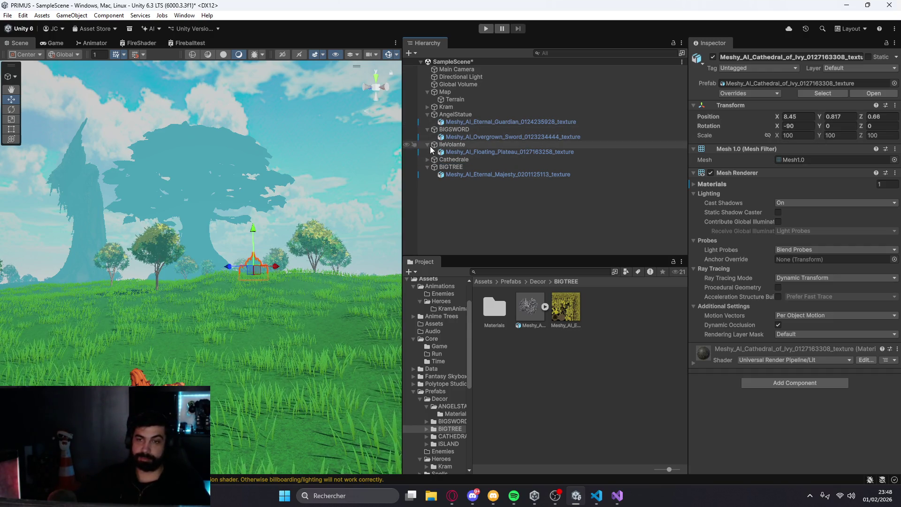
left_click(427, 145)
left_click(427, 129)
left_click(427, 115)
left_click(444, 114)
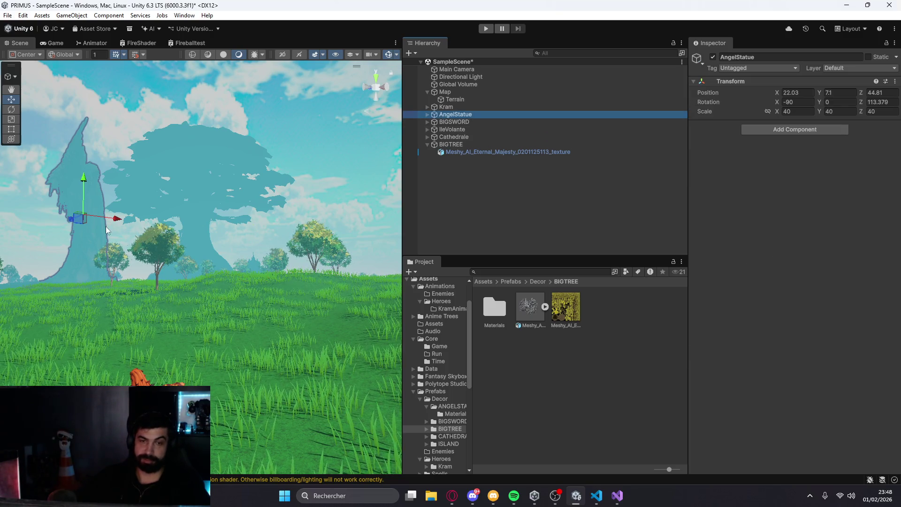
Orbit and zoom out around the statue, then bring Notion forward
scroll(213, 296, "down", 2)
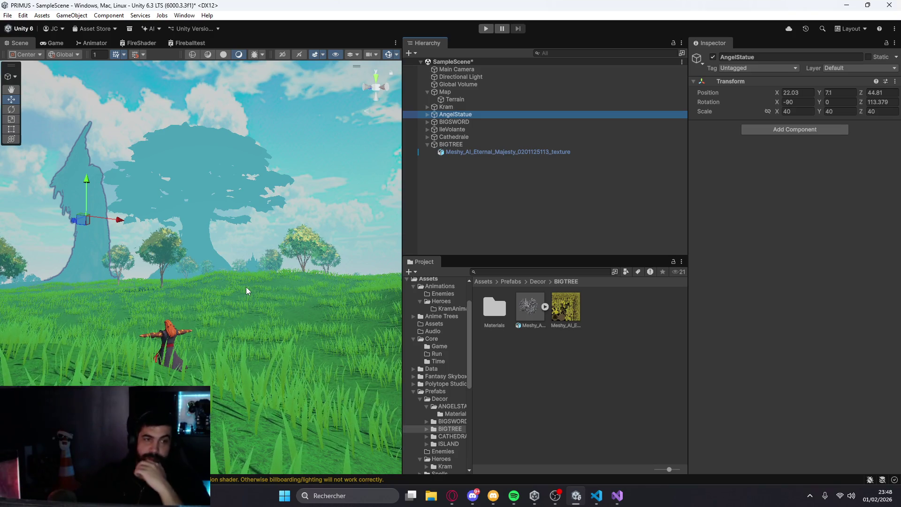
mouse_move(246, 287)
left_mouse_down()
mouse_move(219, 290)
mouse_move(234, 297)
mouse_move(270, 246)
mouse_move(193, 233)
mouse_move(275, 276)
left_mouse_up()
scroll(233, 282, "down", 6)
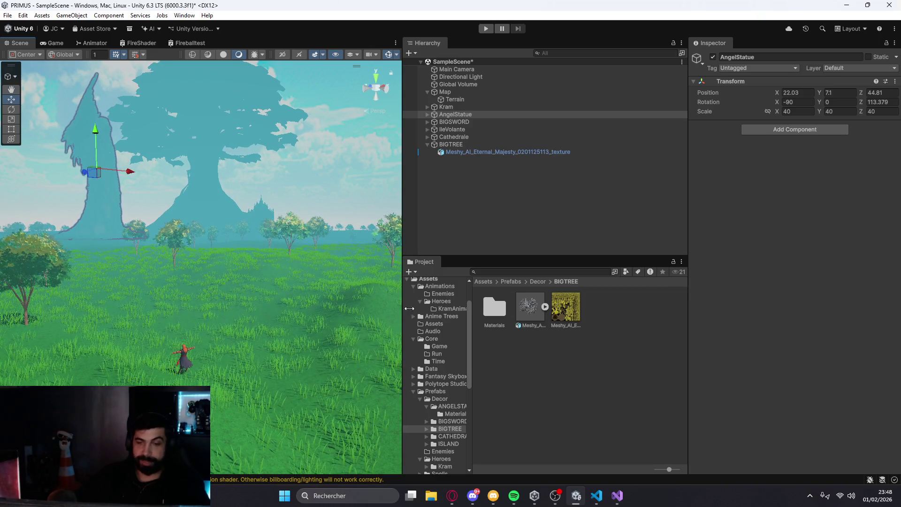
mouse_move(458, 501)
left_click(608, 448)
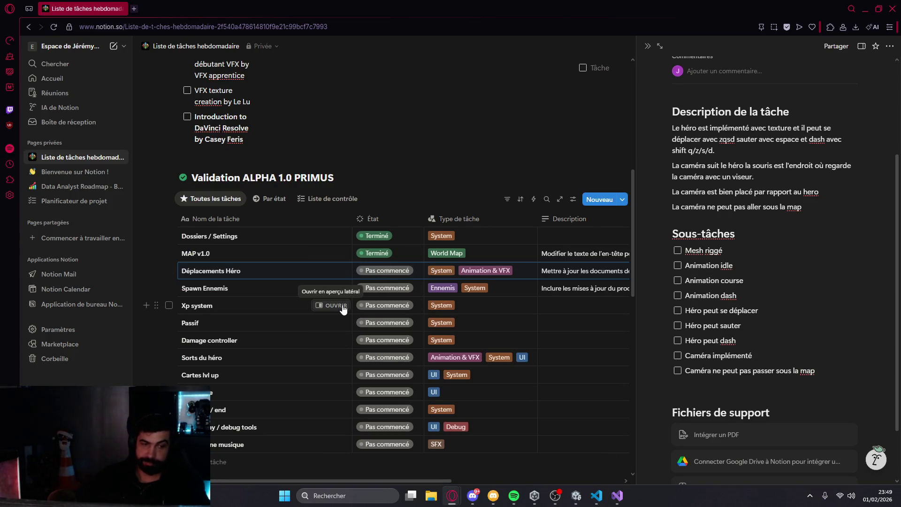
mouse_move(418, 12)
left_mouse_down()
mouse_move(465, 20)
mouse_move(289, 350)
mouse_move(477, 116)
mouse_move(477, 1)
left_mouse_up()
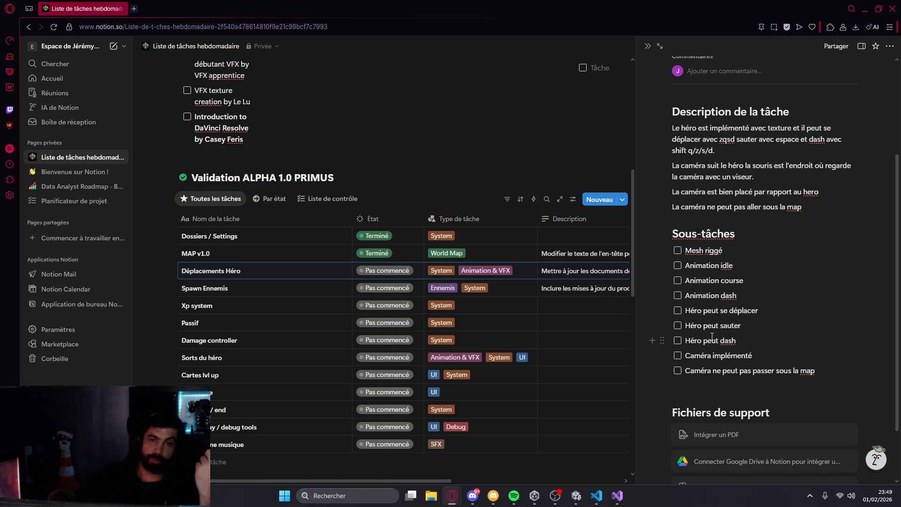
scroll(712, 337, "up", 3)
scroll(228, 197, "up", 5)
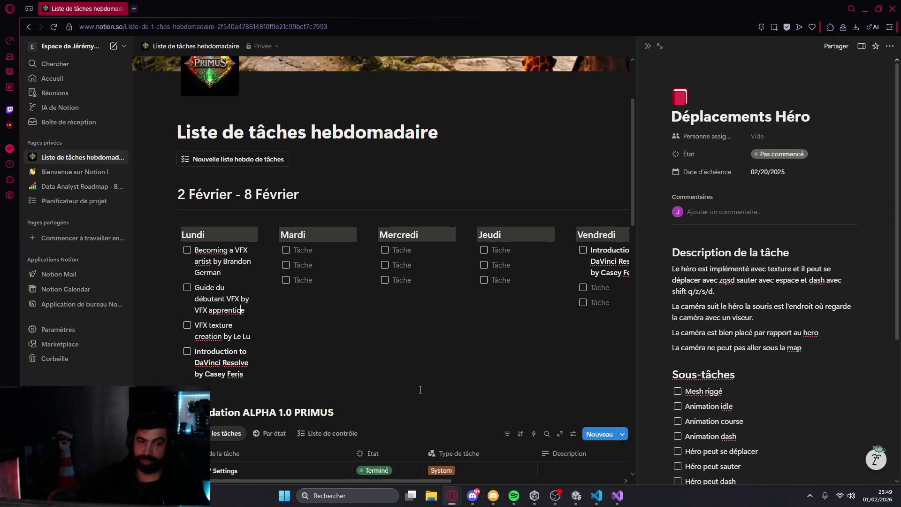
left_click(576, 496)
mouse_move(245, 297)
left_mouse_down()
mouse_move(235, 312)
mouse_move(247, 310)
mouse_move(239, 292)
left_mouse_up()
mouse_move(271, 242)
left_mouse_down()
mouse_move(143, 324)
mouse_move(345, 193)
mouse_move(258, 239)
mouse_move(276, 237)
left_mouse_up()
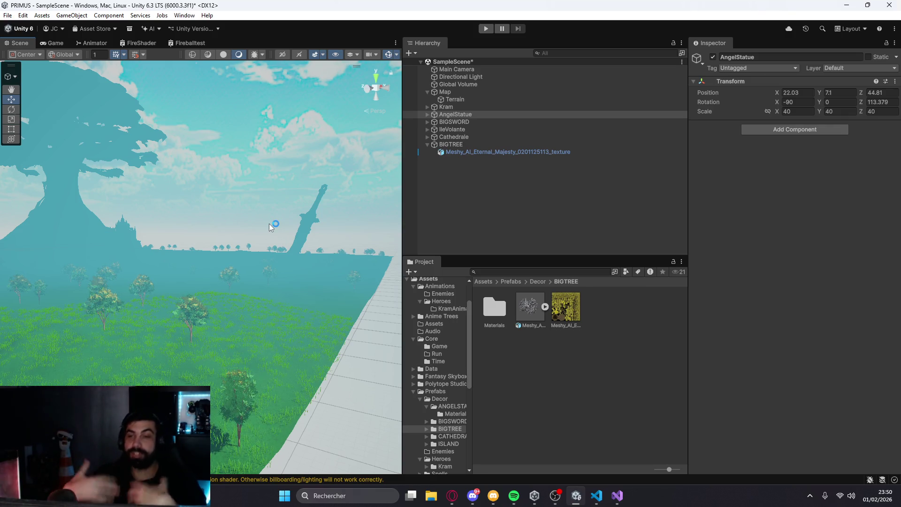
Collapse the BIGTREE group and pan around the angel statue and trees
left_click(428, 145)
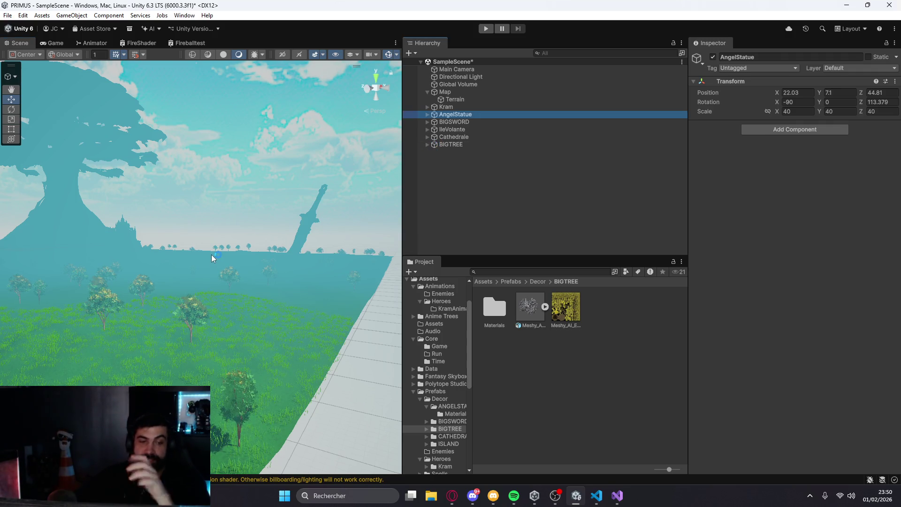
scroll(191, 219, "down", 2)
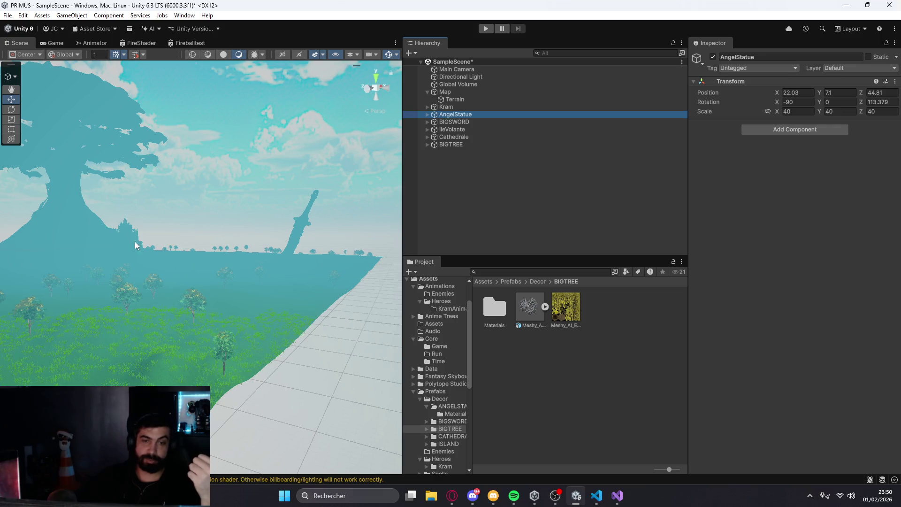
left_click_drag(179, 247, 103, 229)
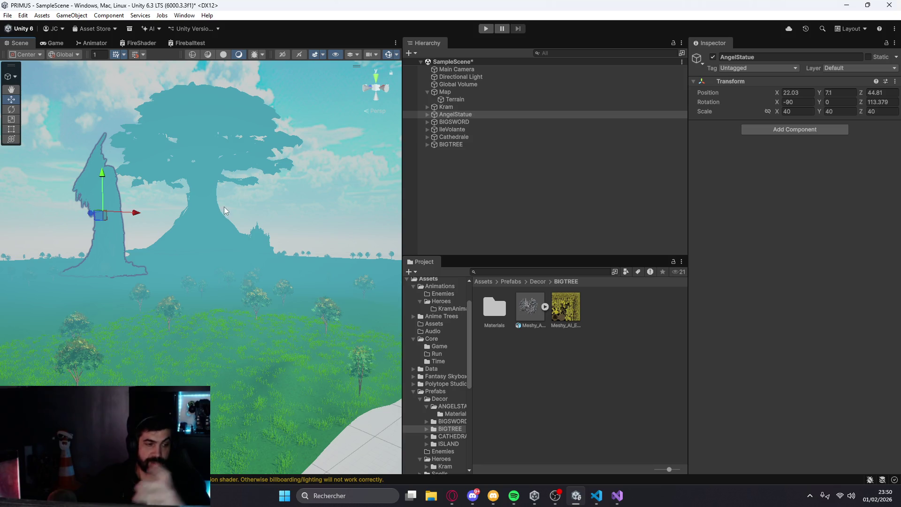
left_click_drag(225, 207, 236, 188)
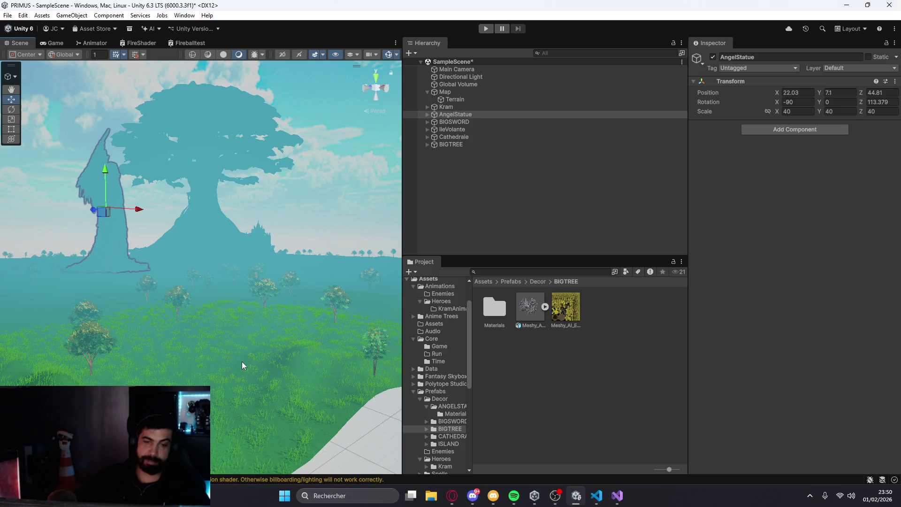
left_click_drag(303, 384, 185, 362)
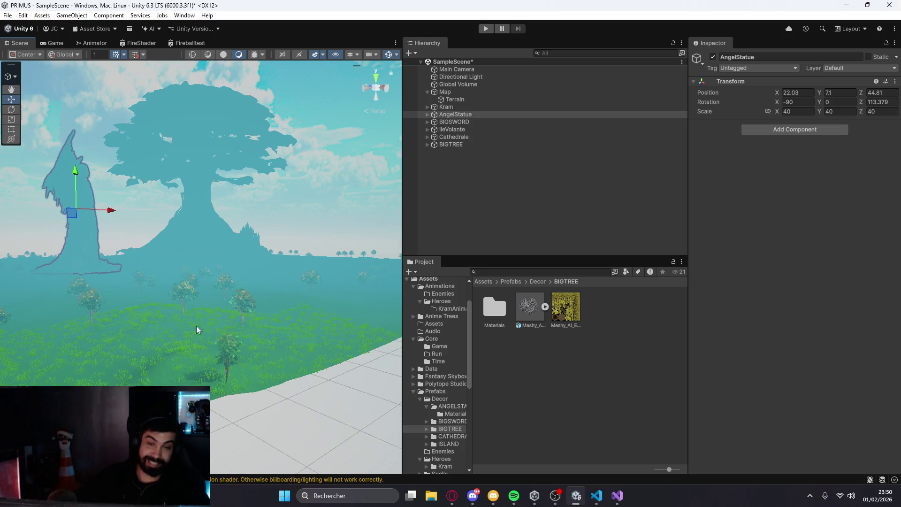
left_click_drag(216, 322, 238, 306)
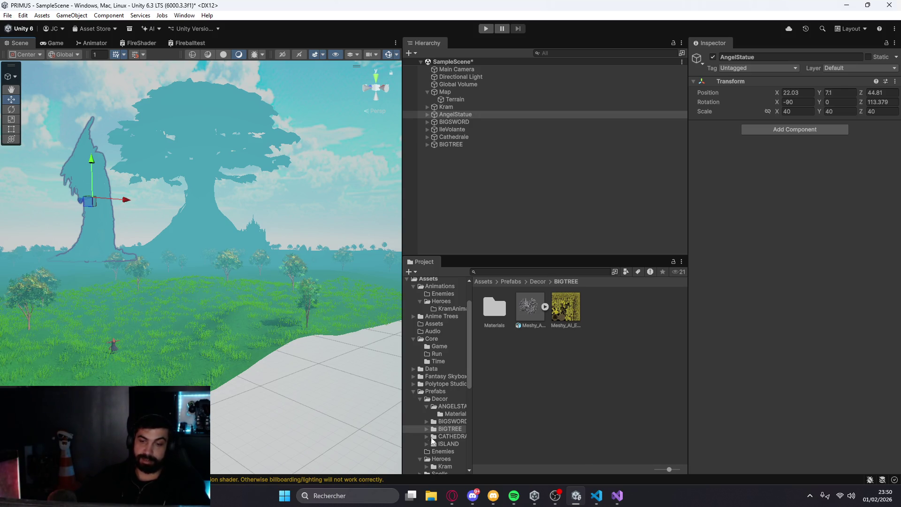
mouse_move(228, 248)
left_mouse_down()
mouse_move(225, 279)
mouse_move(318, 336)
mouse_move(282, 244)
mouse_move(230, 156)
mouse_move(217, 202)
mouse_move(227, 221)
mouse_move(180, 209)
left_mouse_up()
mouse_move(251, 281)
left_mouse_down()
mouse_move(258, 272)
mouse_move(206, 346)
mouse_move(147, 353)
left_mouse_up()
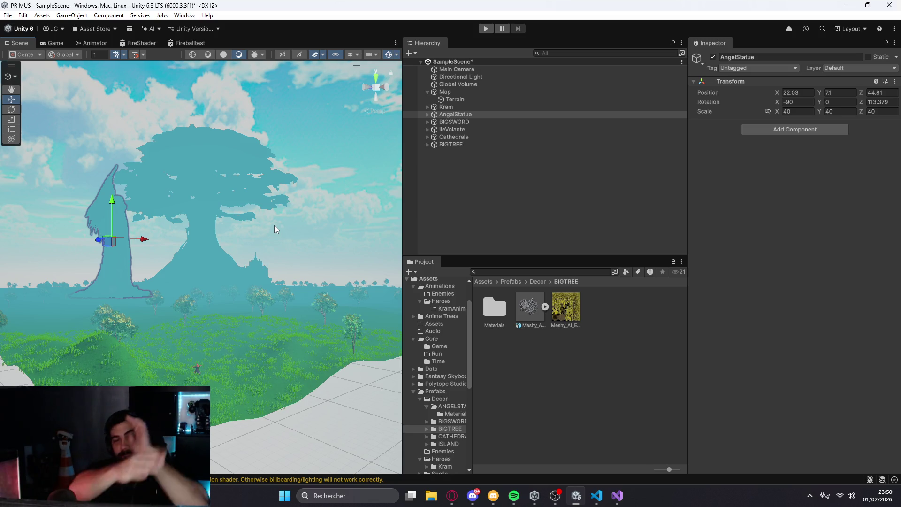
mouse_move(274, 225)
left_mouse_down()
mouse_move(281, 235)
mouse_move(217, 196)
mouse_move(260, 324)
mouse_move(246, 306)
mouse_move(254, 220)
left_mouse_up()
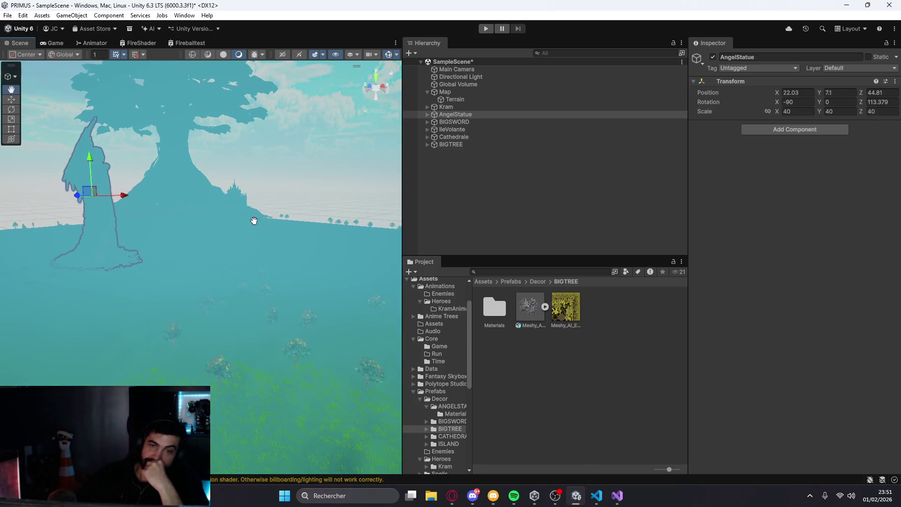
scroll(254, 220, "up", 10)
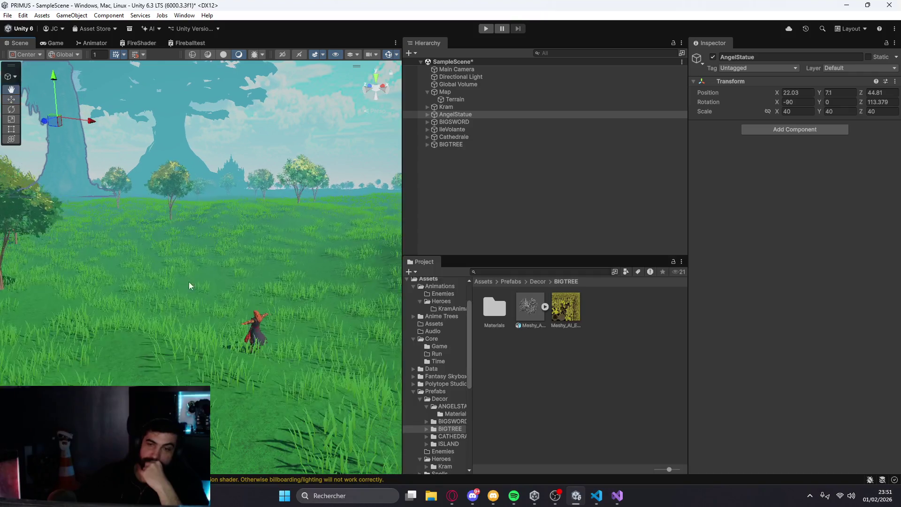
Frame Kram, then close the Unity editor and resize the Notion window
left_click(461, 108)
key("f")
mouse_move(284, 162)
left_mouse_down()
mouse_move(258, 166)
mouse_move(325, 146)
mouse_move(334, 185)
mouse_move(314, 235)
mouse_move(345, 235)
mouse_move(286, 258)
mouse_move(290, 270)
left_mouse_up()
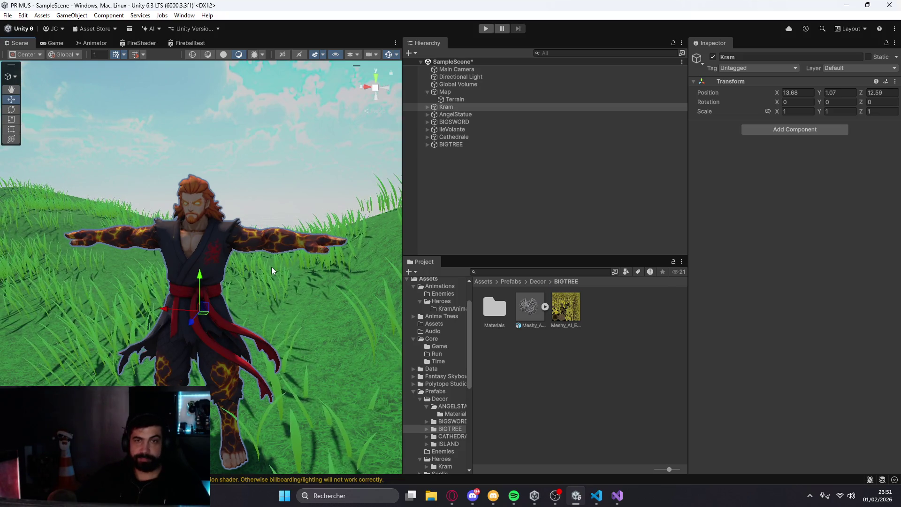
scroll(278, 265, "down", 2)
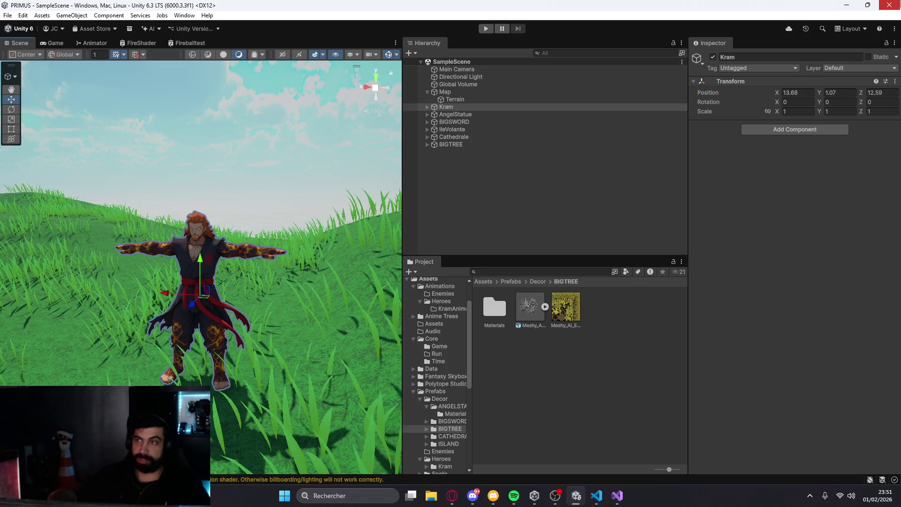
left_click(890, 5)
mouse_move(697, 15)
left_mouse_down()
mouse_move(408, 196)
mouse_move(436, 185)
mouse_move(475, 5)
left_mouse_up()
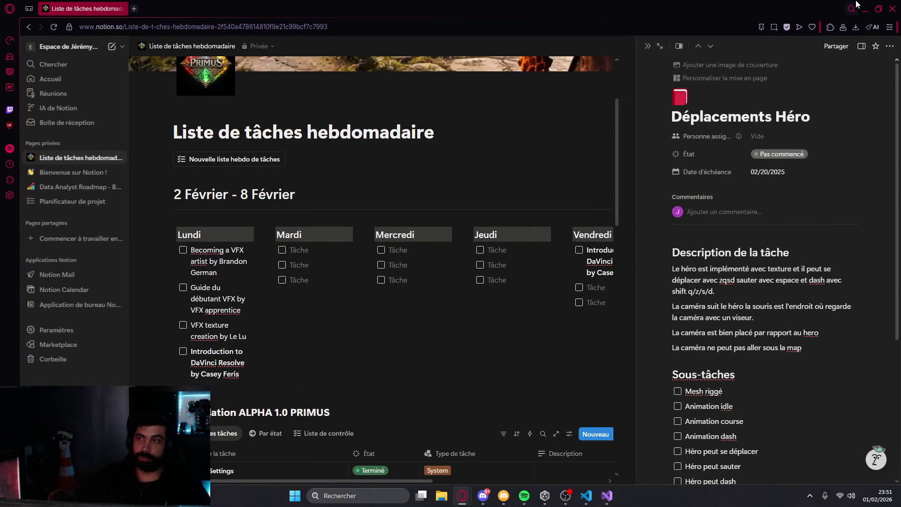
Minimize Opera, close Visual Studio, and launch LE TRUC VERSION 0.2 from Unity Hub
left_click(865, 9)
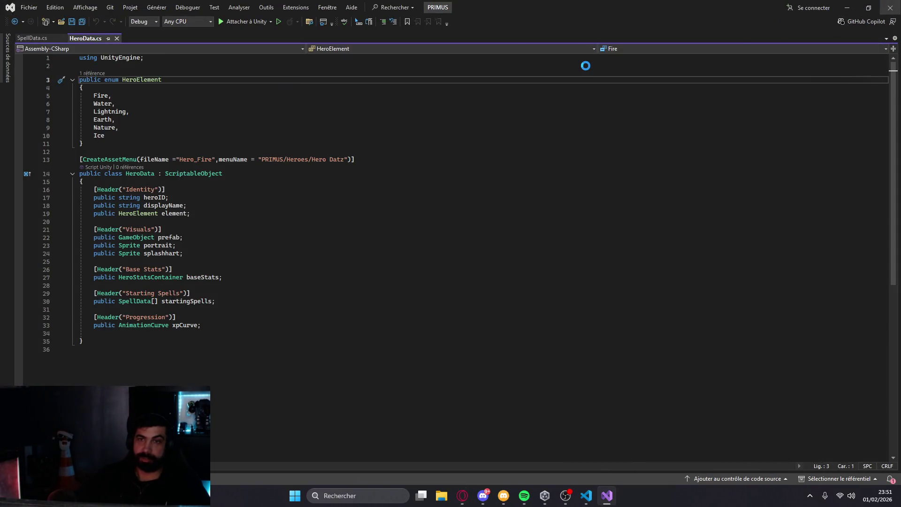
key("alt+F4")
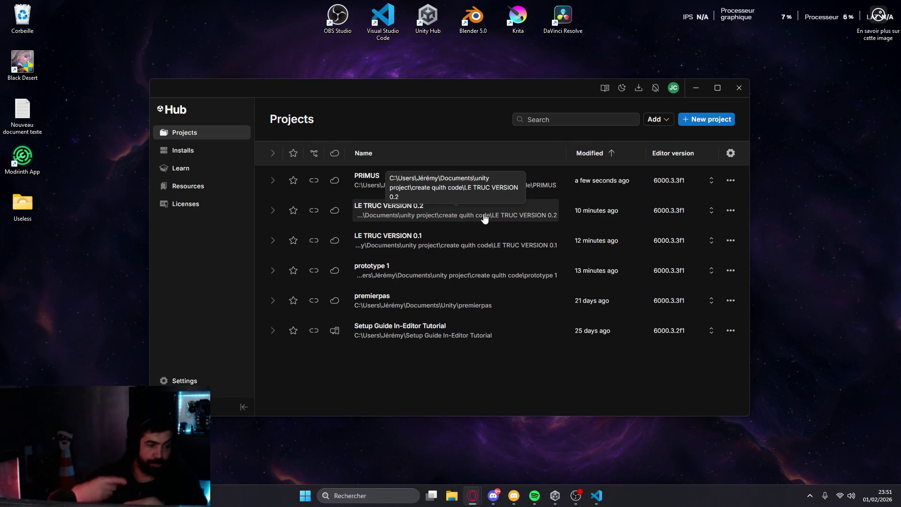
left_click(513, 210)
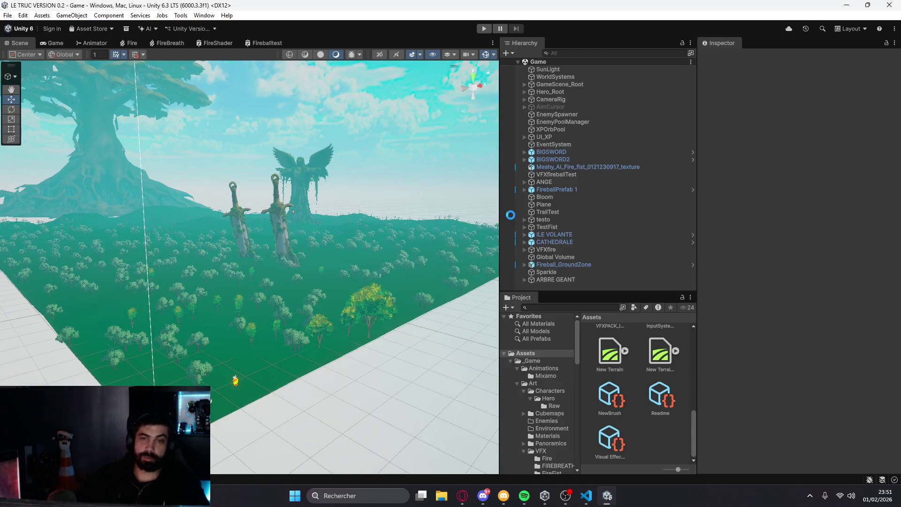
Pan and orbit to reveal the floating island, then enter Play mode
mouse_move(493, 230)
left_mouse_down()
mouse_move(269, 147)
mouse_move(300, 173)
left_mouse_up()
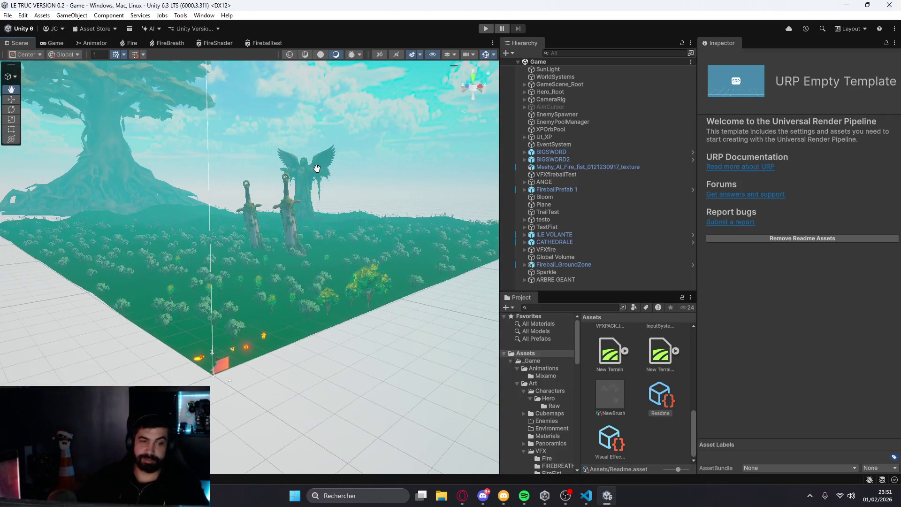
scroll(328, 201, "up", 3)
mouse_move(349, 209)
left_mouse_down()
mouse_move(282, 150)
mouse_move(246, 137)
mouse_move(244, 207)
left_mouse_up()
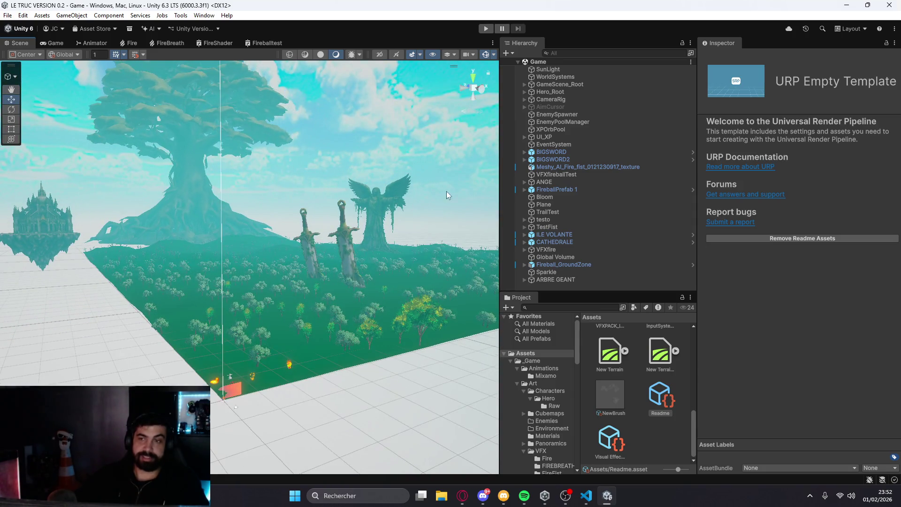
left_click(485, 29)
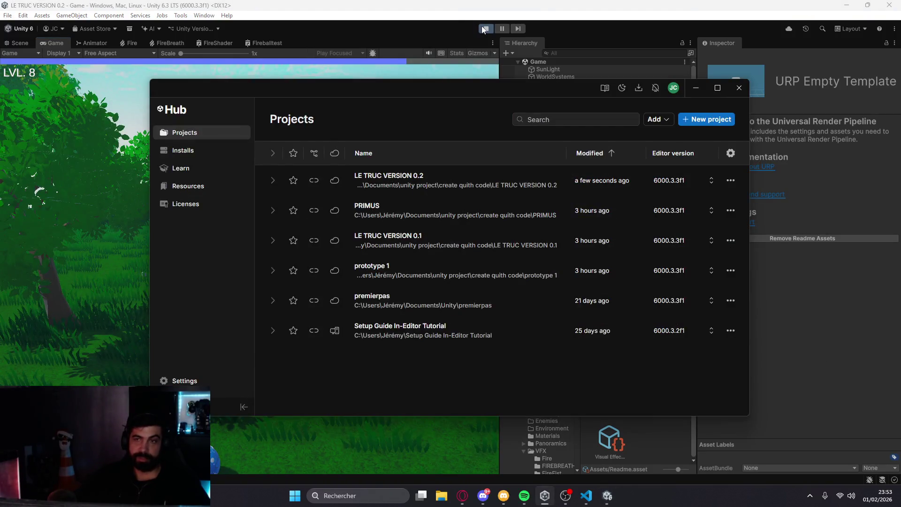
Stop Play mode, then zoom out and orbit until the floating castle and terrain are framed
left_click(485, 29)
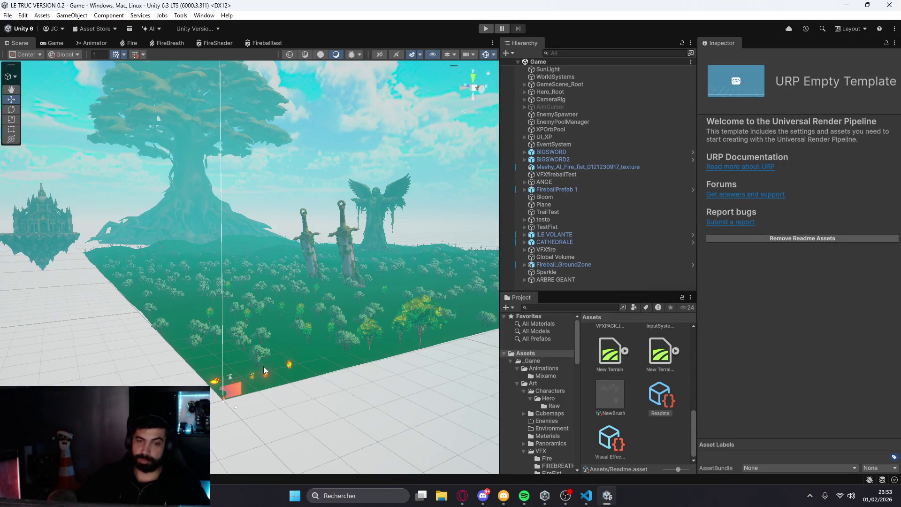
scroll(284, 373, "up", 5)
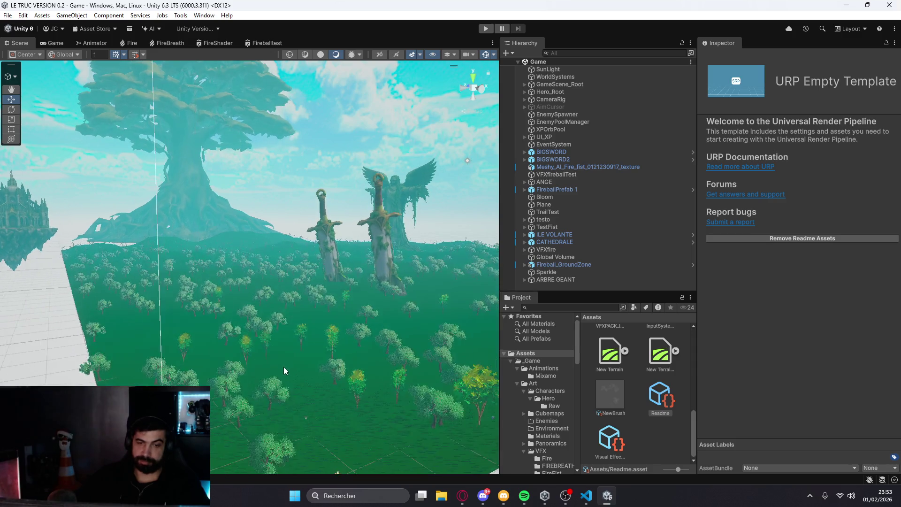
scroll(278, 231, "up", 8)
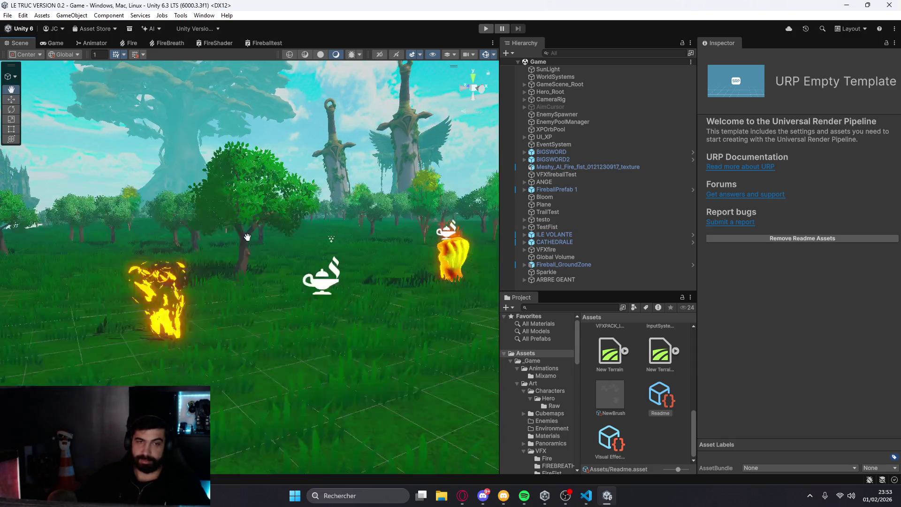
scroll(172, 247, "up", 5)
scroll(219, 275, "down", 5)
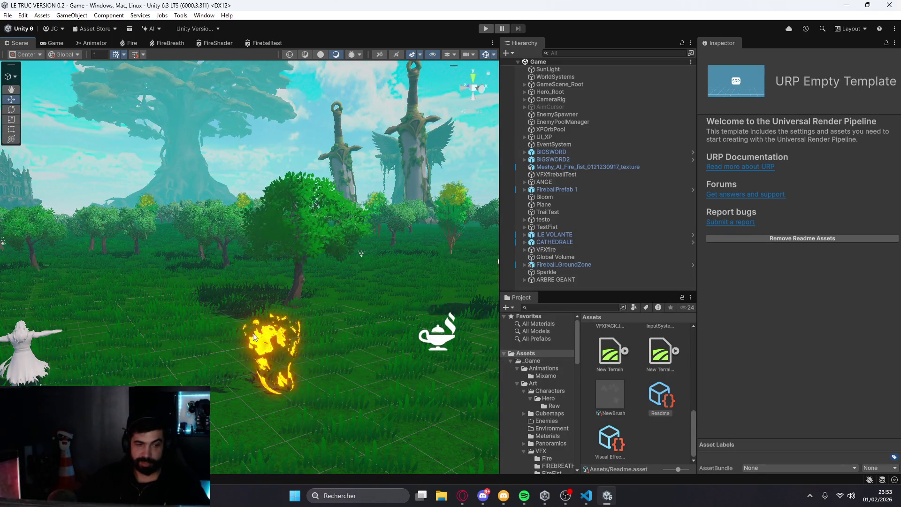
scroll(190, 297, "down", 5)
scroll(191, 297, "down", 6)
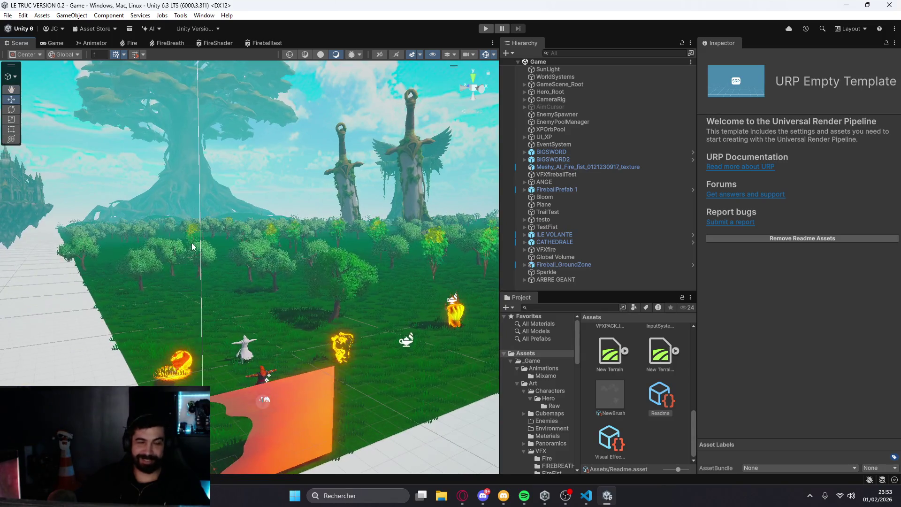
scroll(251, 234, "down", 5)
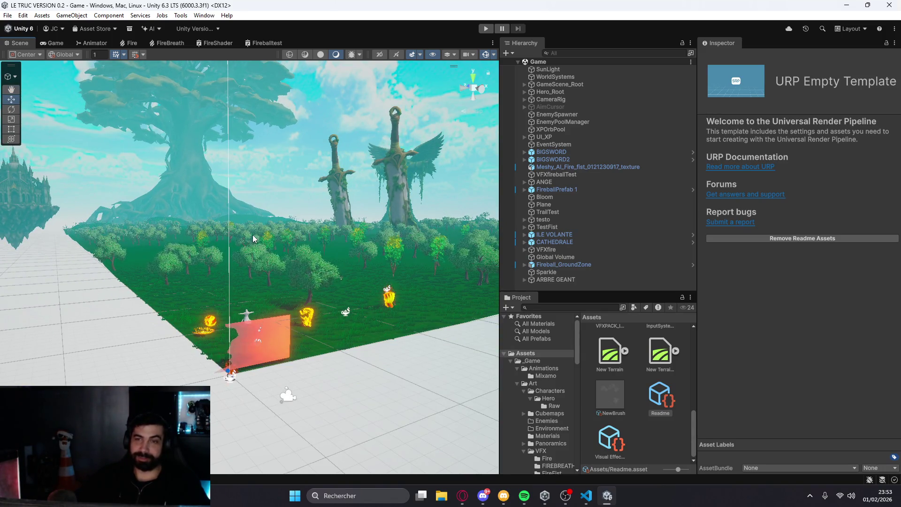
left_click_drag(252, 238, 279, 195)
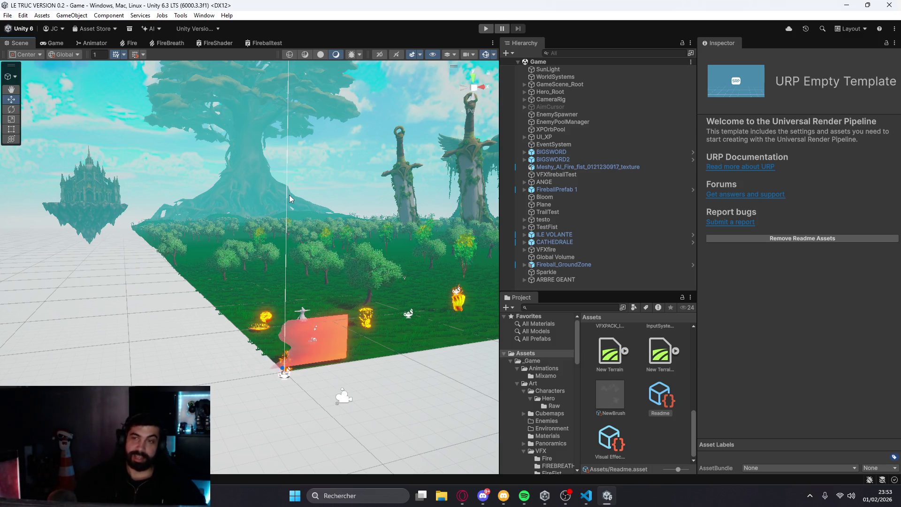
Check the EnemyPoolManager's Slime and Wolf pools and 1000 initial pool size, then bring Notion forward
left_click(584, 115)
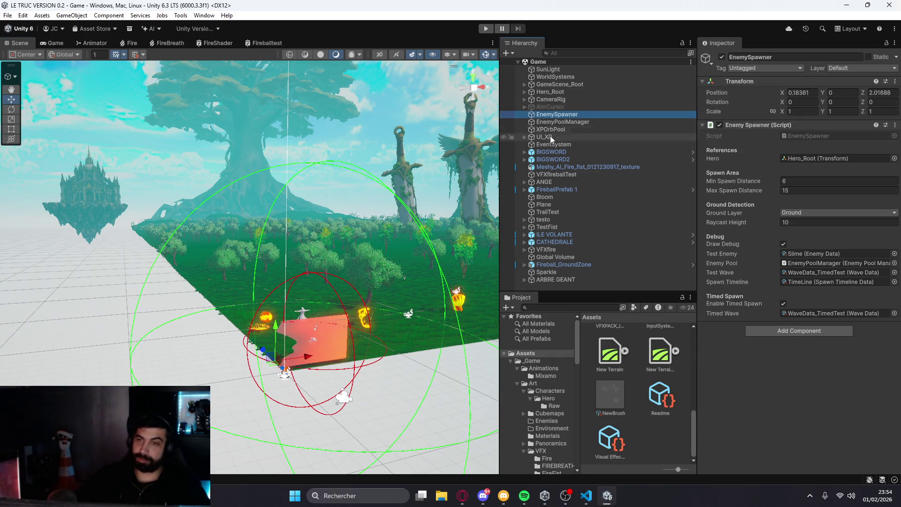
left_click(575, 123)
left_click(794, 202)
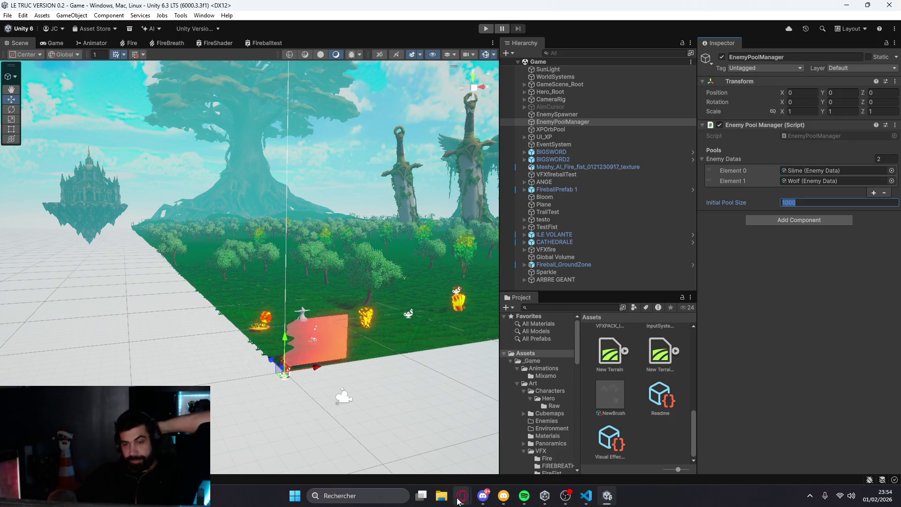
mouse_move(459, 501)
left_click(619, 448)
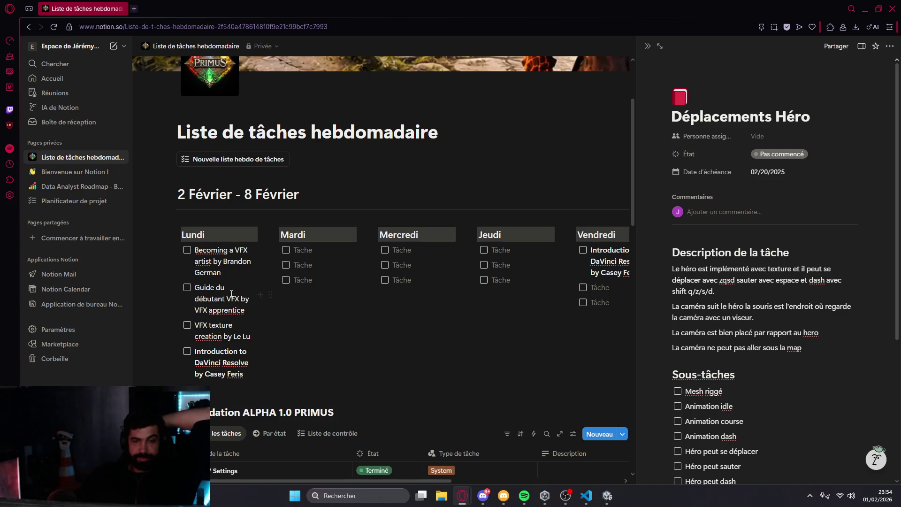
Close the Déplacements Héro side peek and scroll down to the Suivi Réseaux PRIMUS par semaine table
scroll(226, 265, "down", 3)
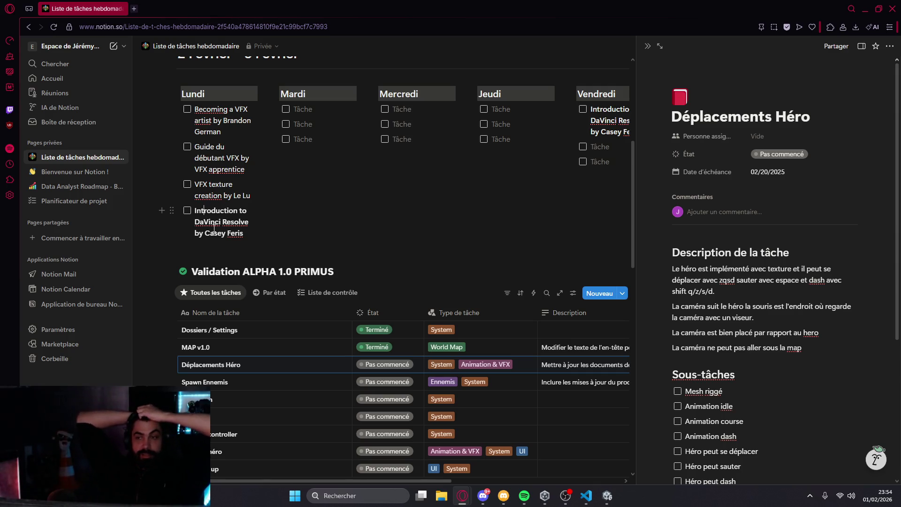
key("Escape")
scroll(371, 207, "down", 3)
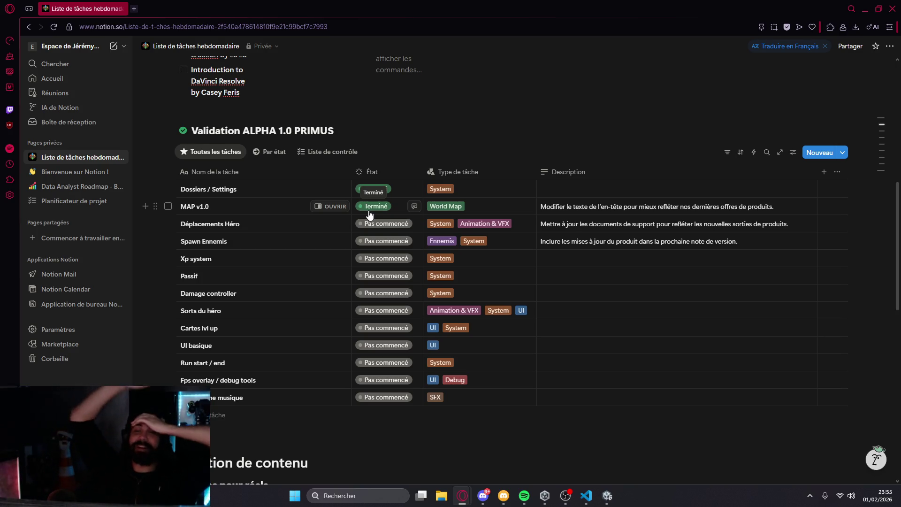
scroll(446, 222, "down", 5)
scroll(423, 244, "down", 7)
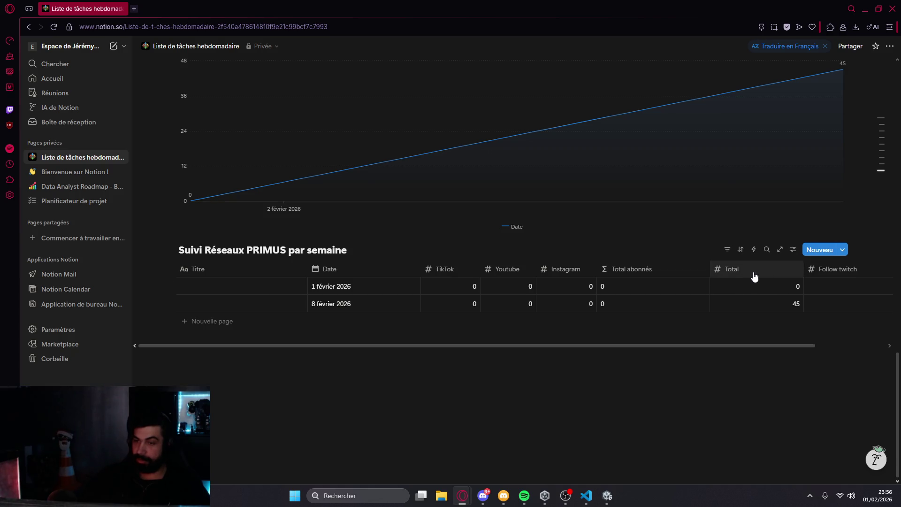
Reorder the table columns so Follow twitch follows Instagram and Total sits at the far right
left_click_drag(619, 350, 718, 350)
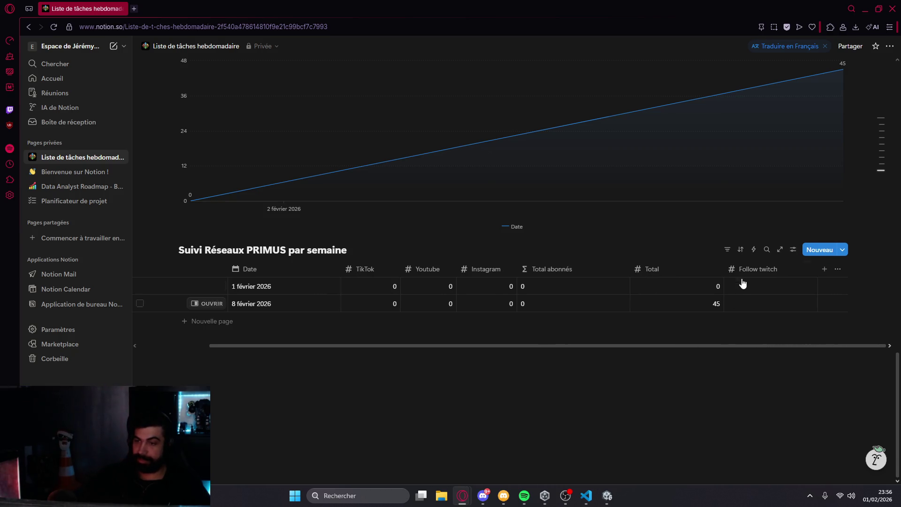
mouse_move(745, 274)
left_mouse_down()
mouse_move(545, 269)
mouse_move(723, 268)
left_mouse_up()
mouse_move(563, 269)
left_mouse_down()
mouse_move(657, 269)
mouse_move(625, 268)
left_mouse_up()
left_click_drag(746, 268, 640, 291)
mouse_move(565, 269)
left_mouse_down()
mouse_move(776, 263)
mouse_move(743, 273)
left_mouse_up()
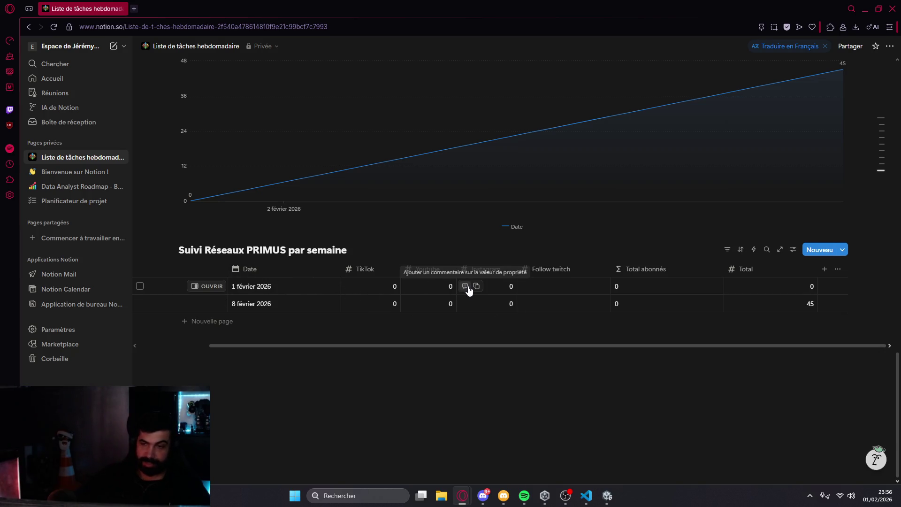
Fill 1 février's Follow twitch with 0 and reset 8 février's Total and Follow twitch to 0
left_click(590, 292)
type("0")
key("Return")
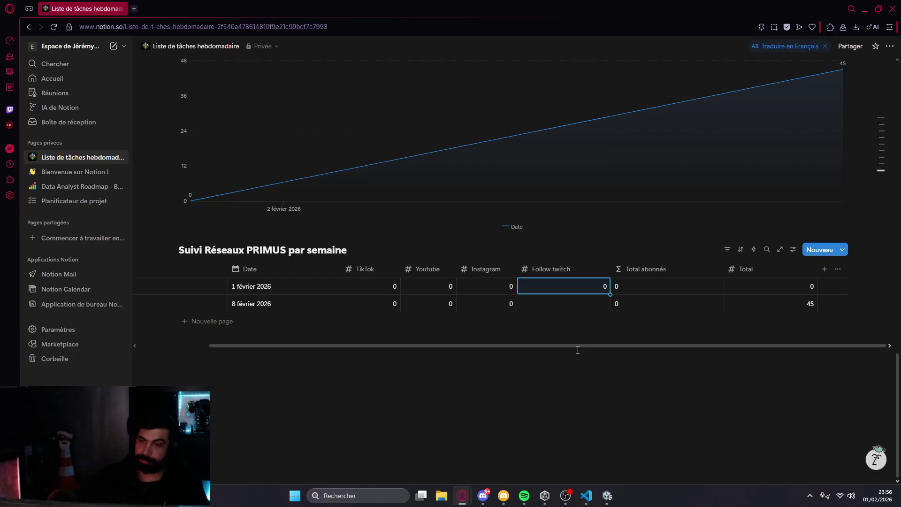
left_click(801, 303)
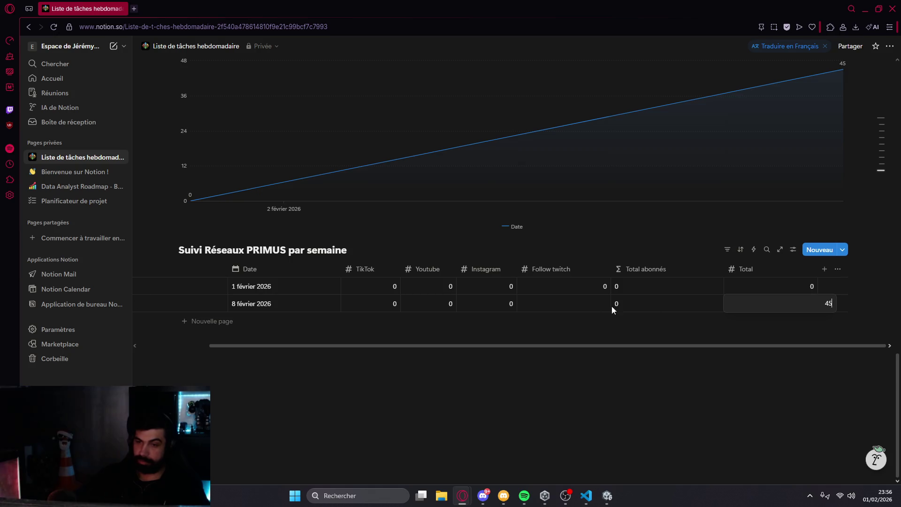
key("BackSpace")
key("BackSpace")
type("0")
key("Return")
left_click(565, 302)
type("0")
key("Return")
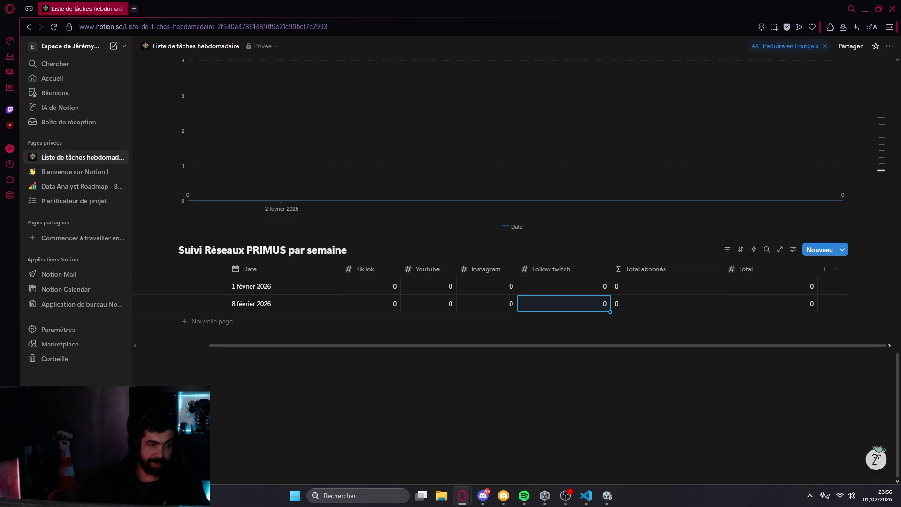
Set 1 février's Follow twitch and Total to 1, and view the Total abonnés formula
left_click(591, 290)
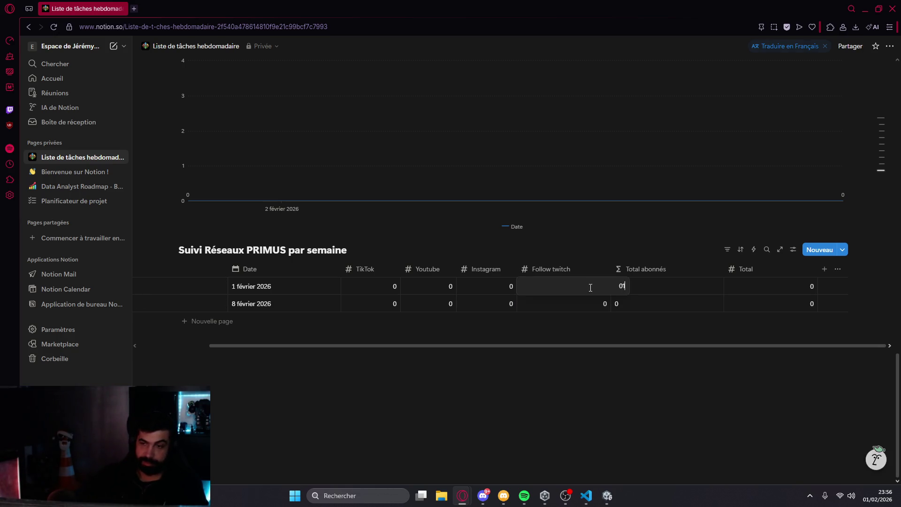
type("1")
key("Return")
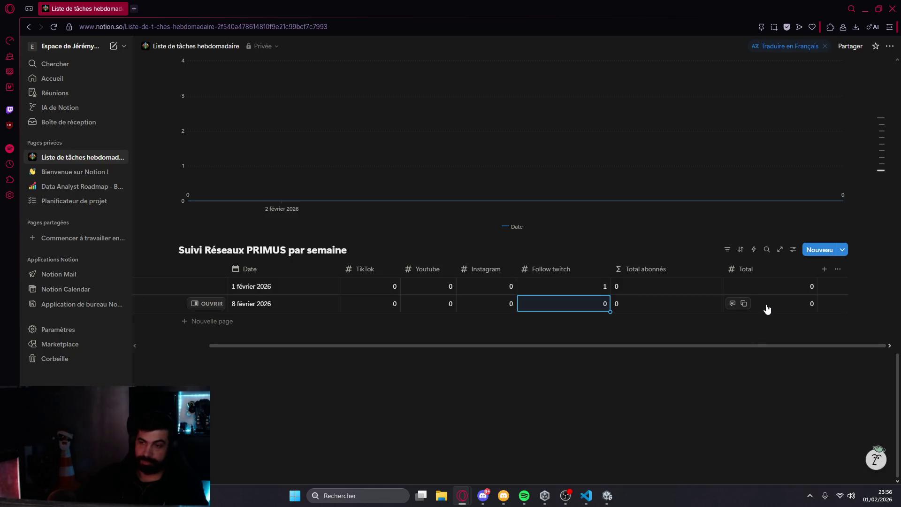
left_click(774, 283)
key("BackSpace")
type("1")
key("Escape")
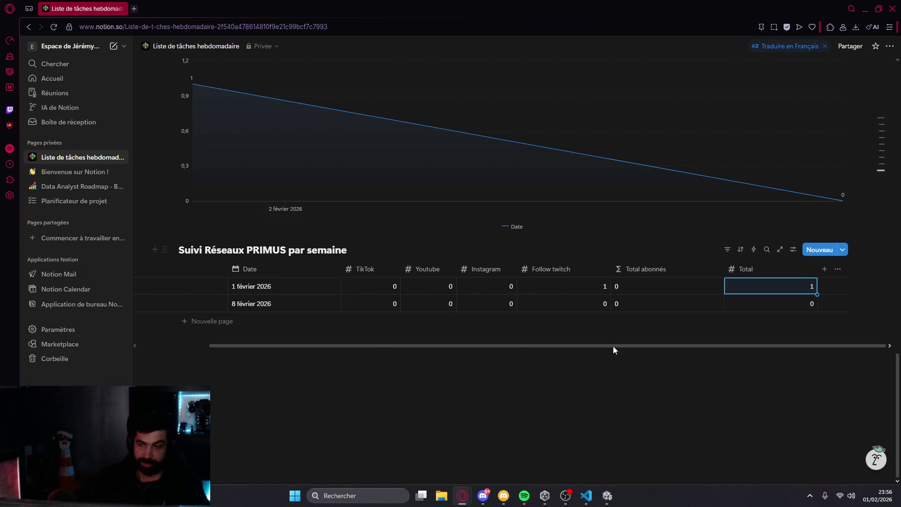
mouse_move(669, 348)
left_mouse_down()
mouse_move(589, 349)
mouse_move(671, 351)
left_mouse_up()
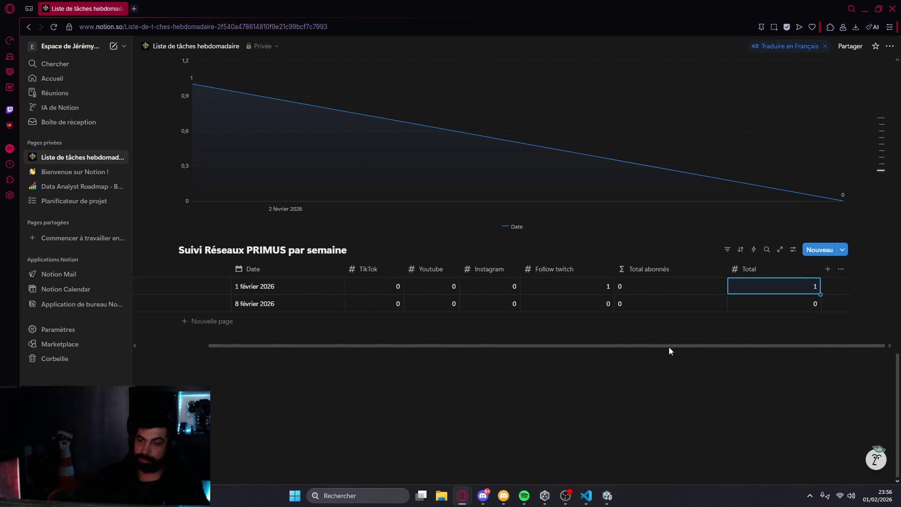
left_click(627, 290)
left_click(627, 289)
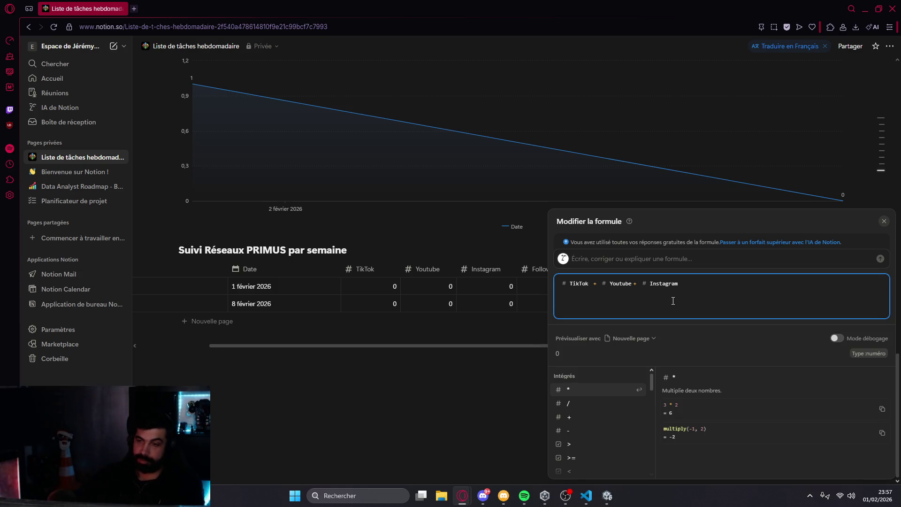
type("+ ")
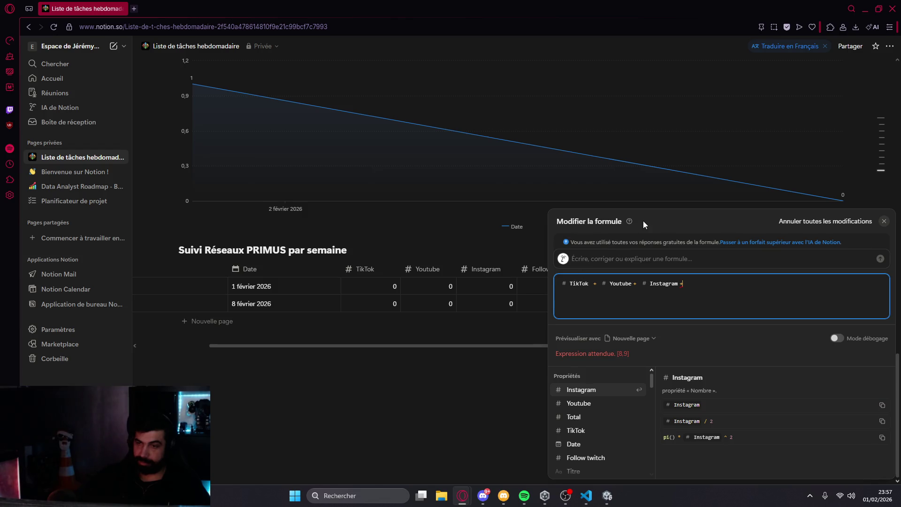
type("#")
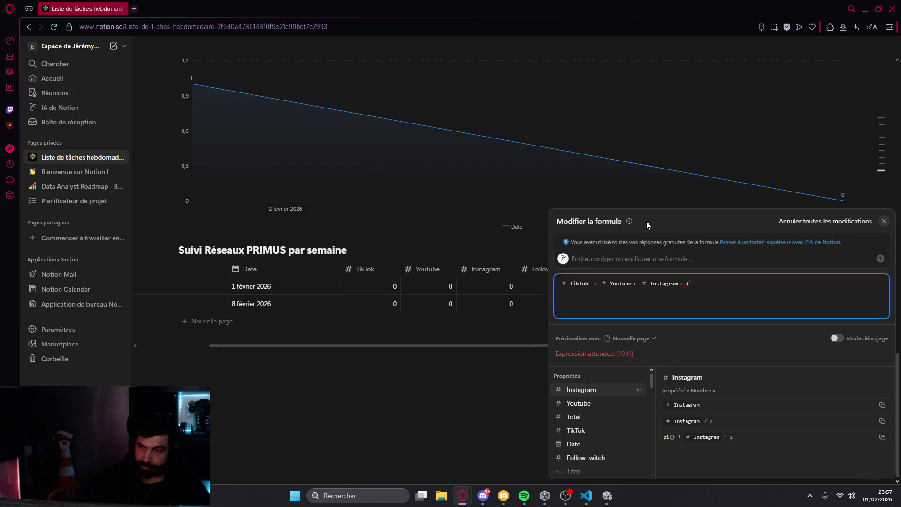
key("BackSpace")
key("BackSpace")
key("BackSpace")
type("*")
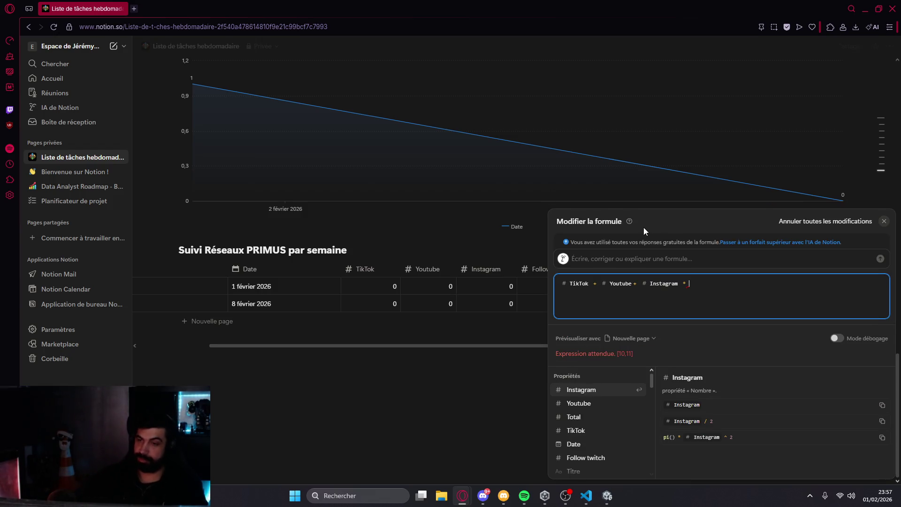
key("BackSpace")
key("BackSpace")
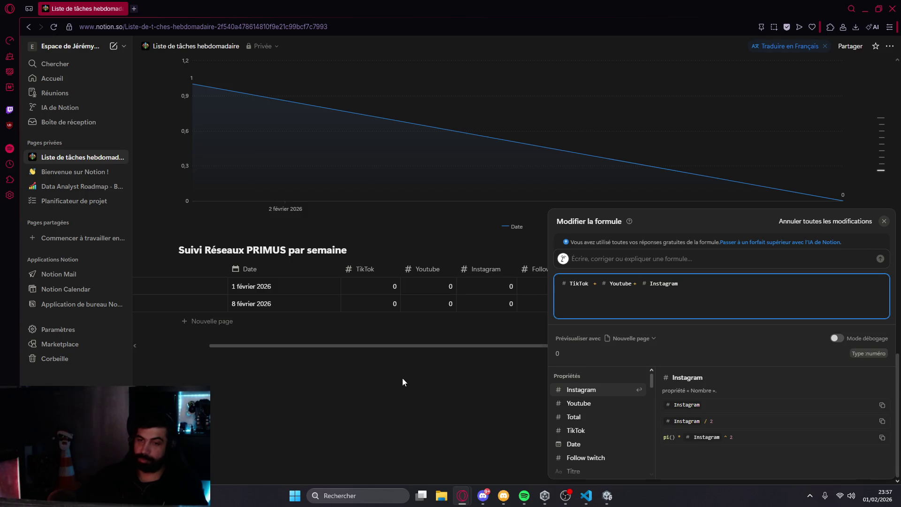
left_click(402, 380)
left_click_drag(723, 345, 515, 337)
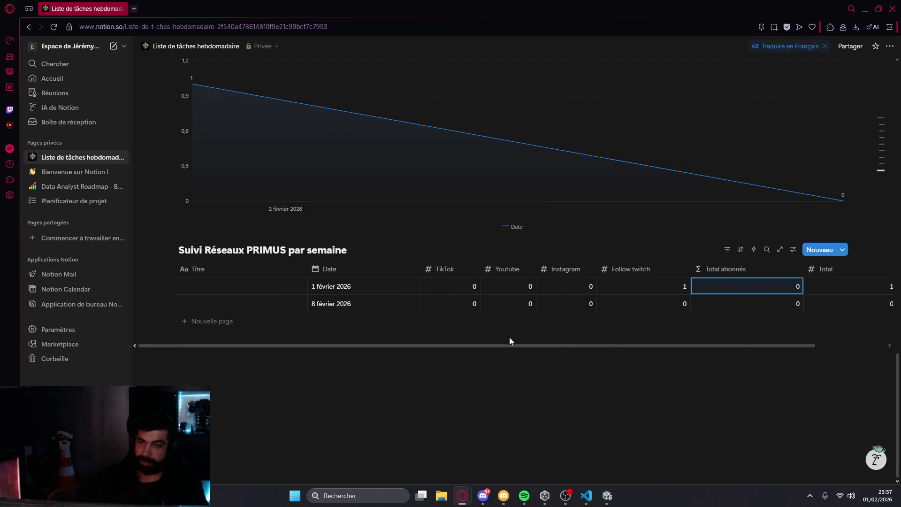
Record 1 as the 8 février Follow twitch count
scroll(631, 328, "up", 5)
scroll(633, 322, "down", 6)
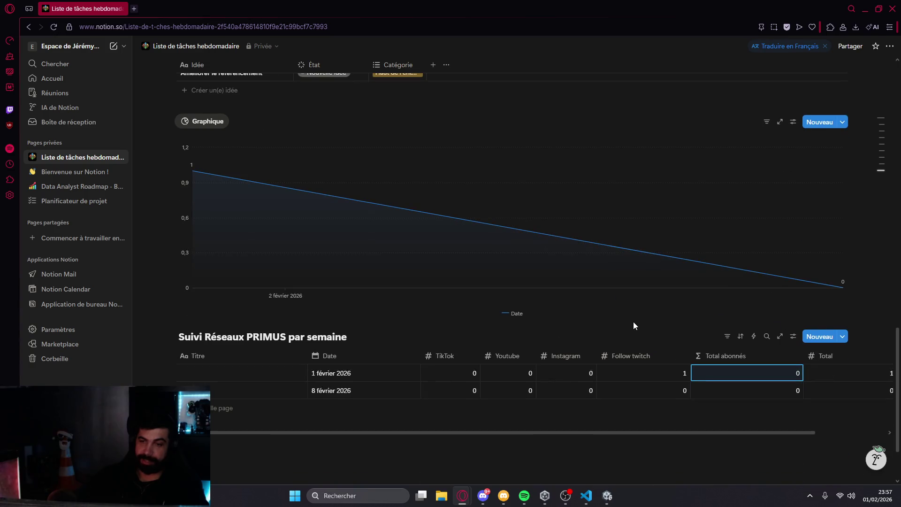
left_click(669, 393)
type("1")
key("Return")
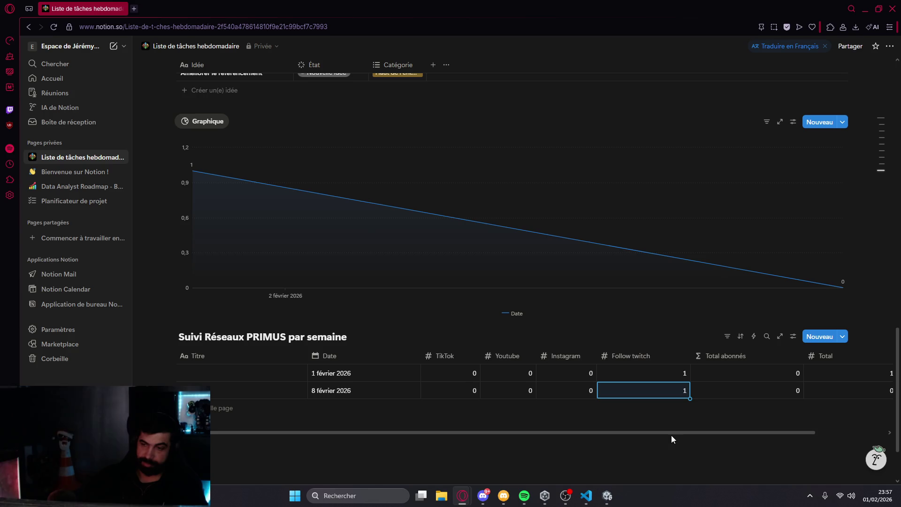
left_click(677, 392)
key("Escape")
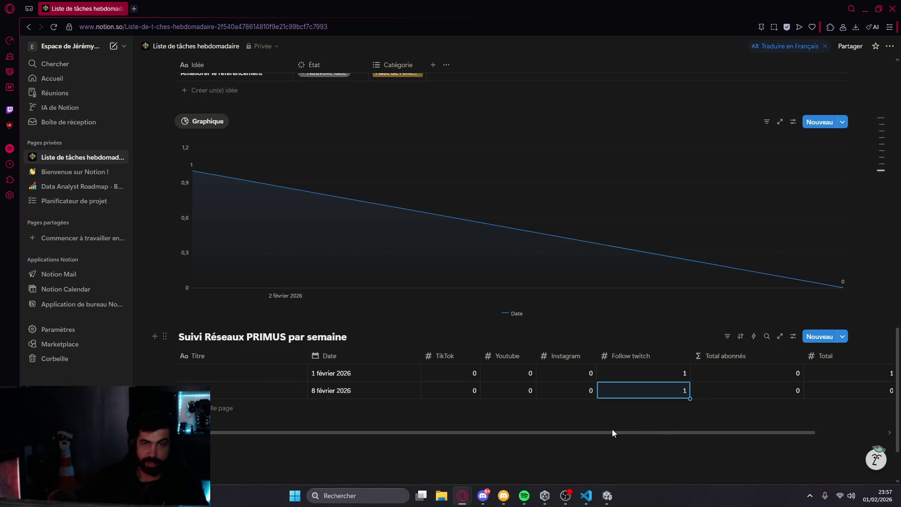
Scroll through the page toward the Validation ALPHA 1.0 PRIMUS task table
scroll(461, 296, "up", 15)
scroll(462, 293, "up", 5)
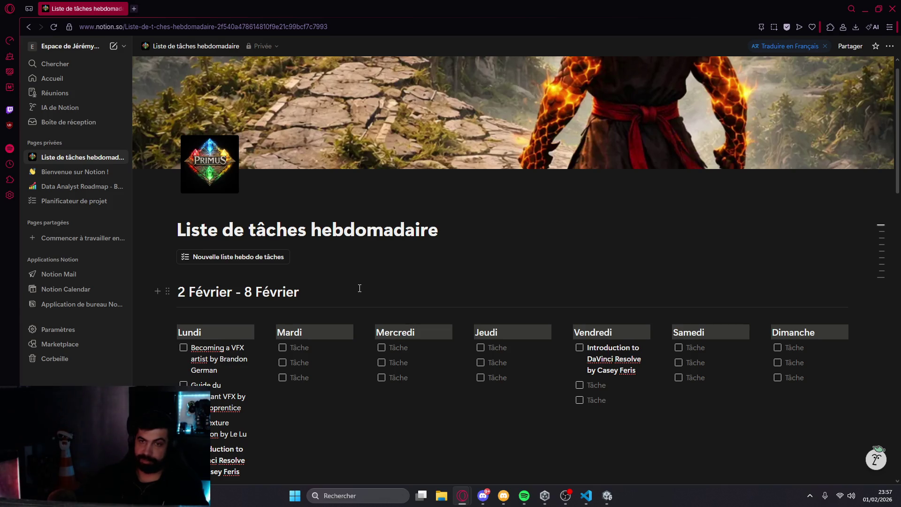
scroll(440, 285, "down", 3)
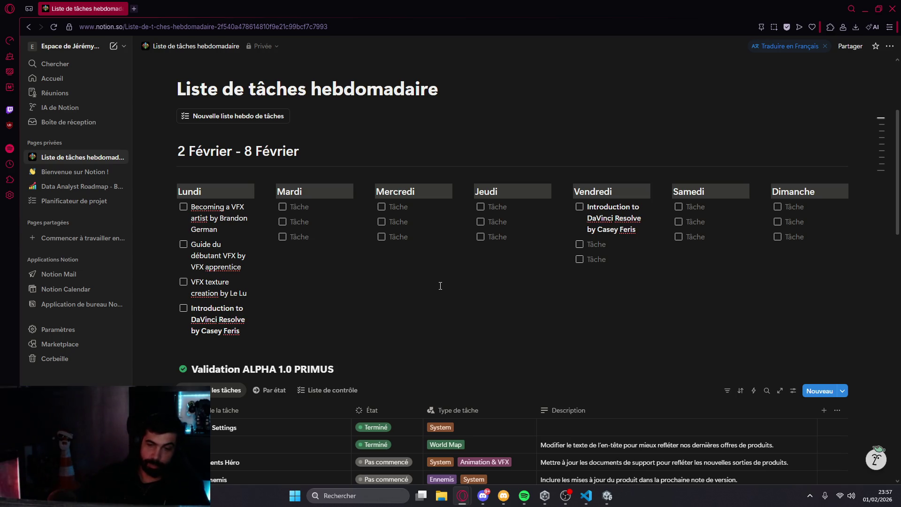
scroll(440, 286, "down", 2)
scroll(440, 286, "down", 3)
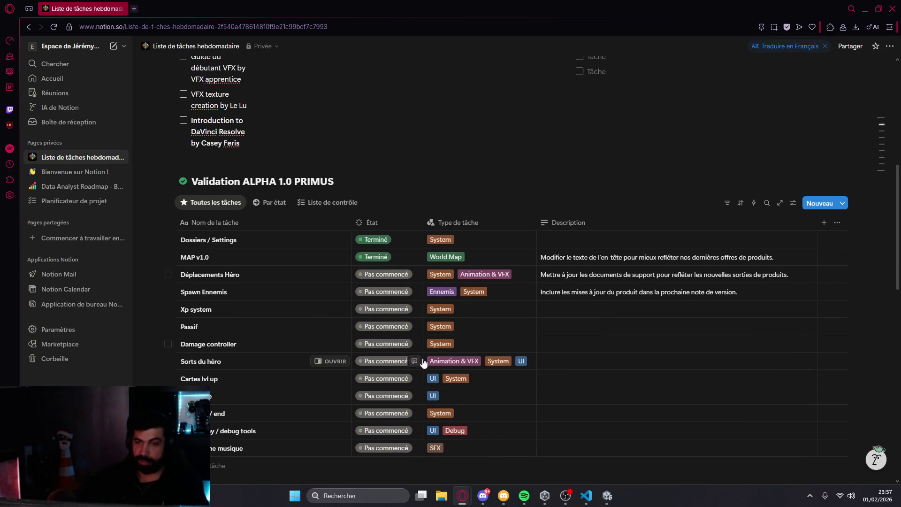